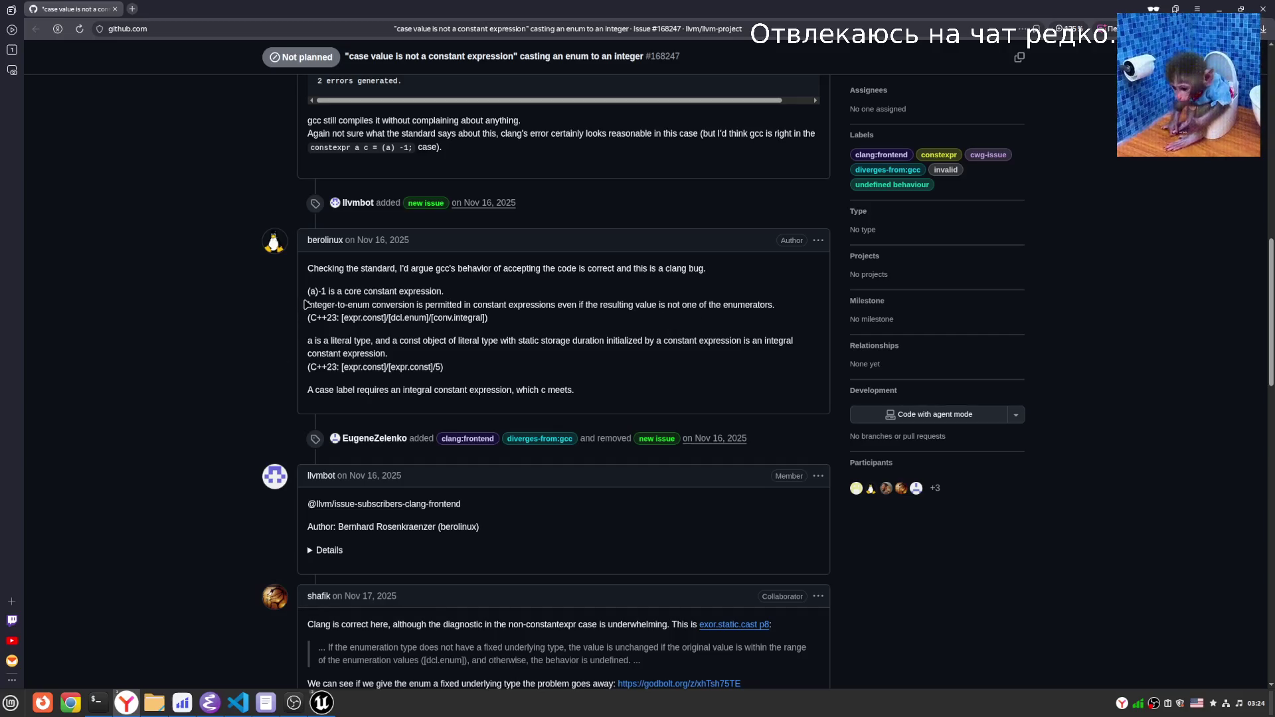
Read through the GitHub issue's explanation of the integer-to-enum conversion.
{"action": "left_click_drag", "start_coordinate": [306, 305], "coordinate": [522, 325]}
{"action": "left_click", "coordinate": [492, 318]}
{"action": "scroll", "coordinate": [398, 485], "scroll_direction": "down", "scroll_amount": 4}
{"action": "scroll", "coordinate": [209, 475], "scroll_direction": "down", "scroll_amount": 5}
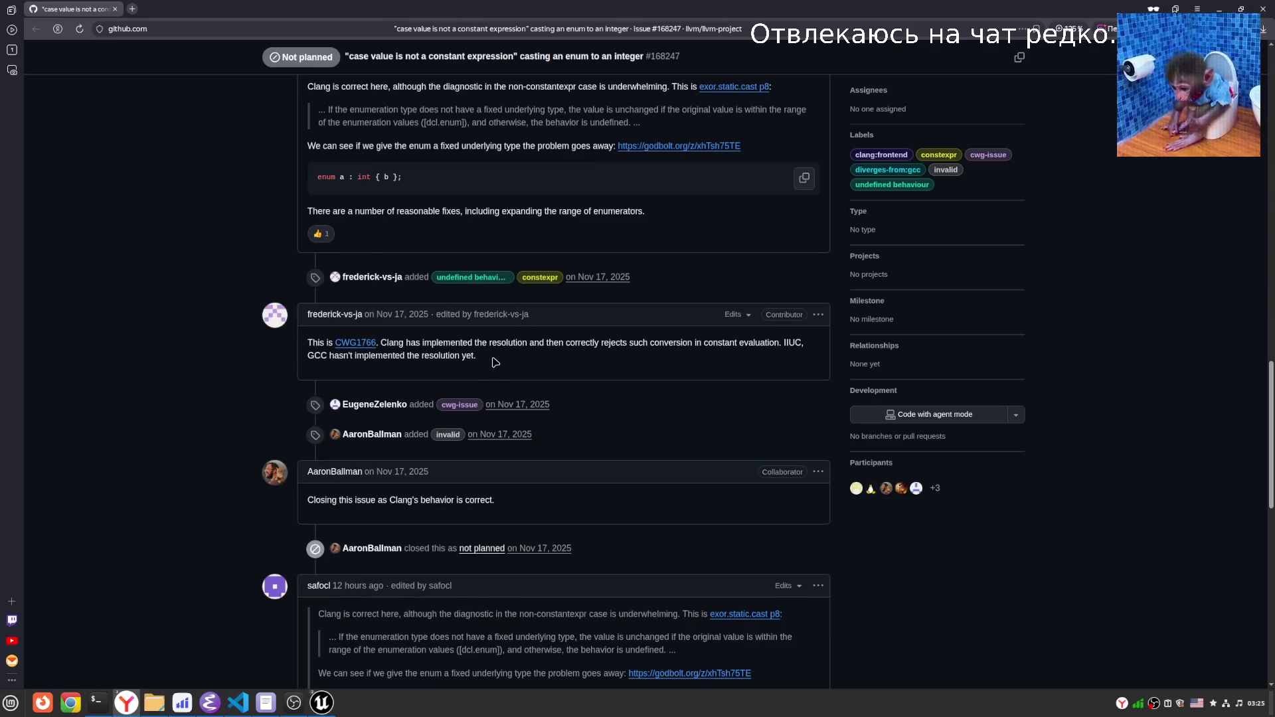
{"action": "scroll", "coordinate": [495, 360], "scroll_direction": "down", "scroll_amount": 4}
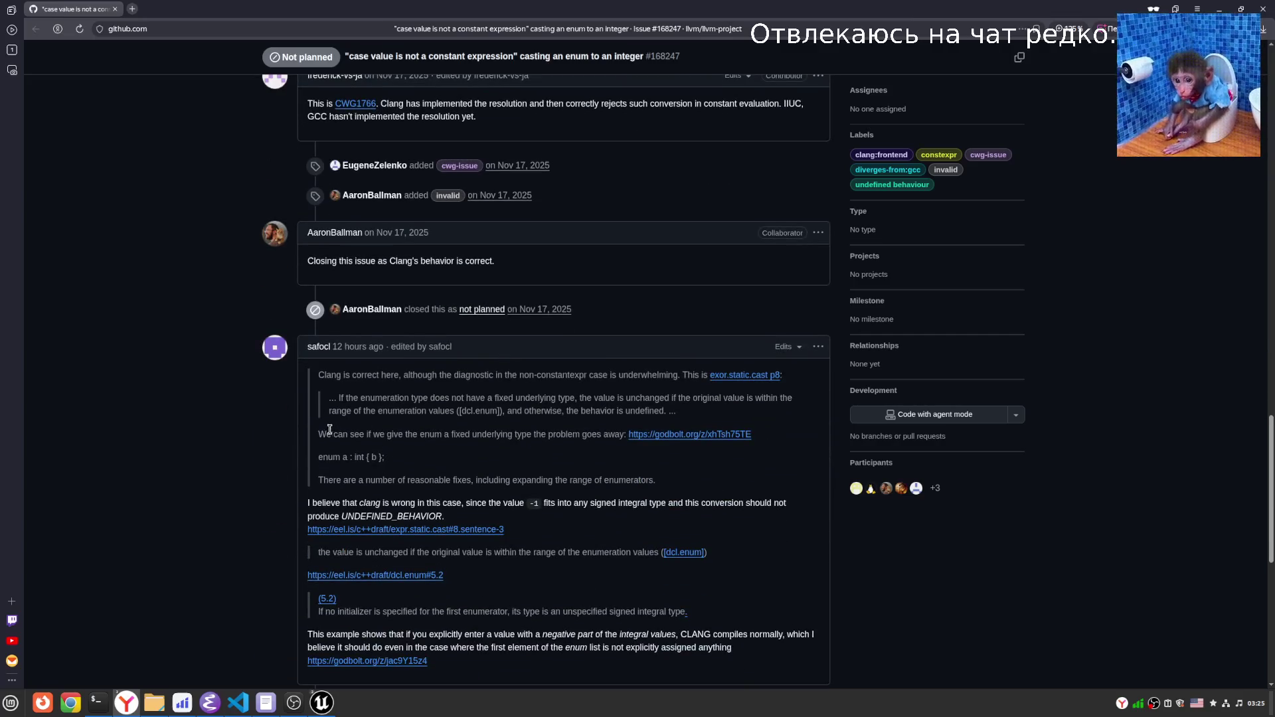
{"action": "scroll", "coordinate": [323, 385], "scroll_direction": "up", "scroll_amount": 8}
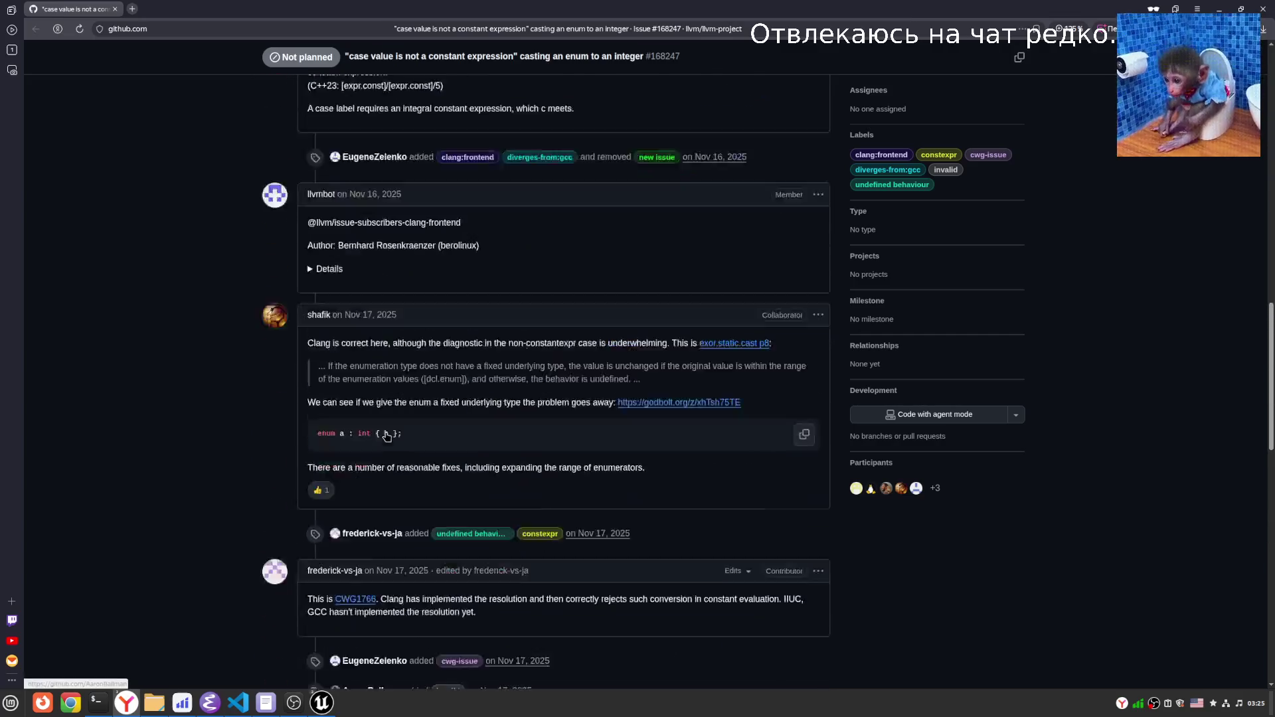
{"action": "scroll", "coordinate": [386, 435], "scroll_direction": "up", "scroll_amount": 1}
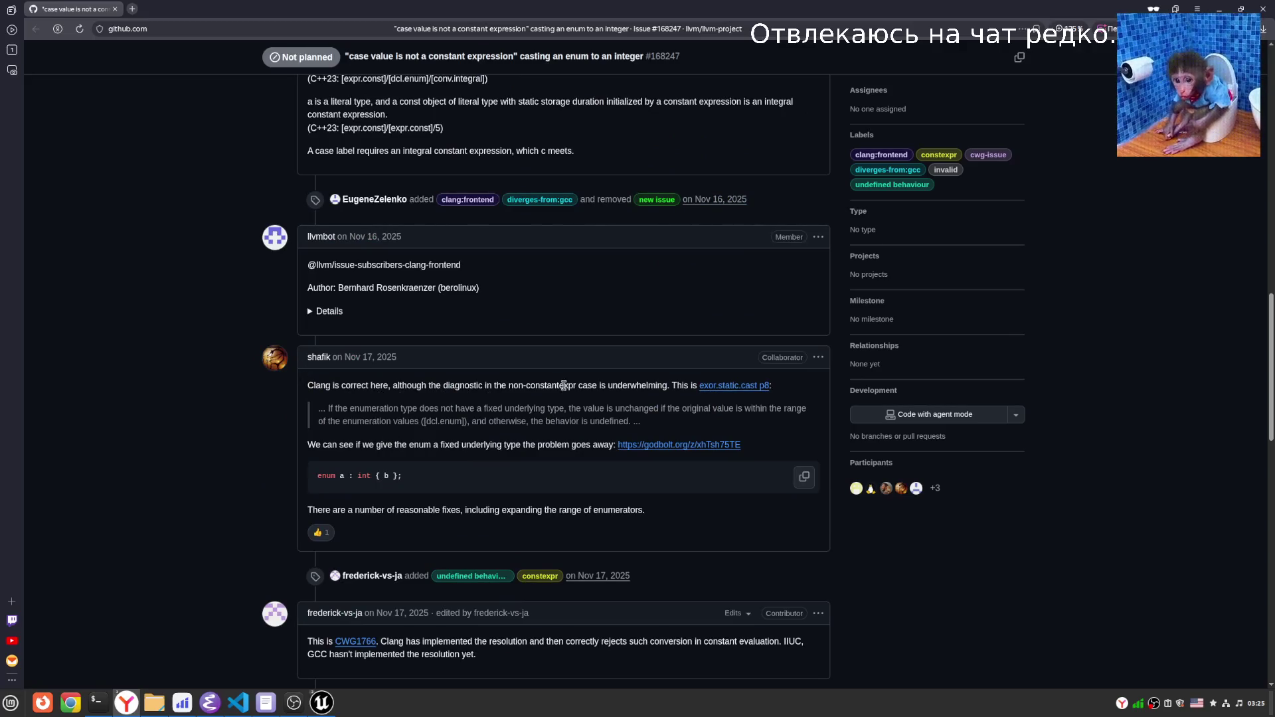
Select the word 'underwhelming' in the issue and check its options.
{"action": "double_click", "coordinate": [639, 385]}
{"action": "right_click", "coordinate": [639, 385]}
{"action": "key", "text": "Escape"}
{"action": "right_click", "coordinate": [627, 390]}
{"action": "key", "text": "Escape"}
{"action": "right_click", "coordinate": [617, 396]}
{"action": "left_click", "coordinate": [596, 400]}
Open the godbolt example in a new tab, dismiss the privacy notice, and delete the enum's int.
{"action": "right_click", "coordinate": [636, 447]}
{"action": "left_click", "coordinate": [670, 452]}
{"action": "left_click", "coordinate": [166, 9]}
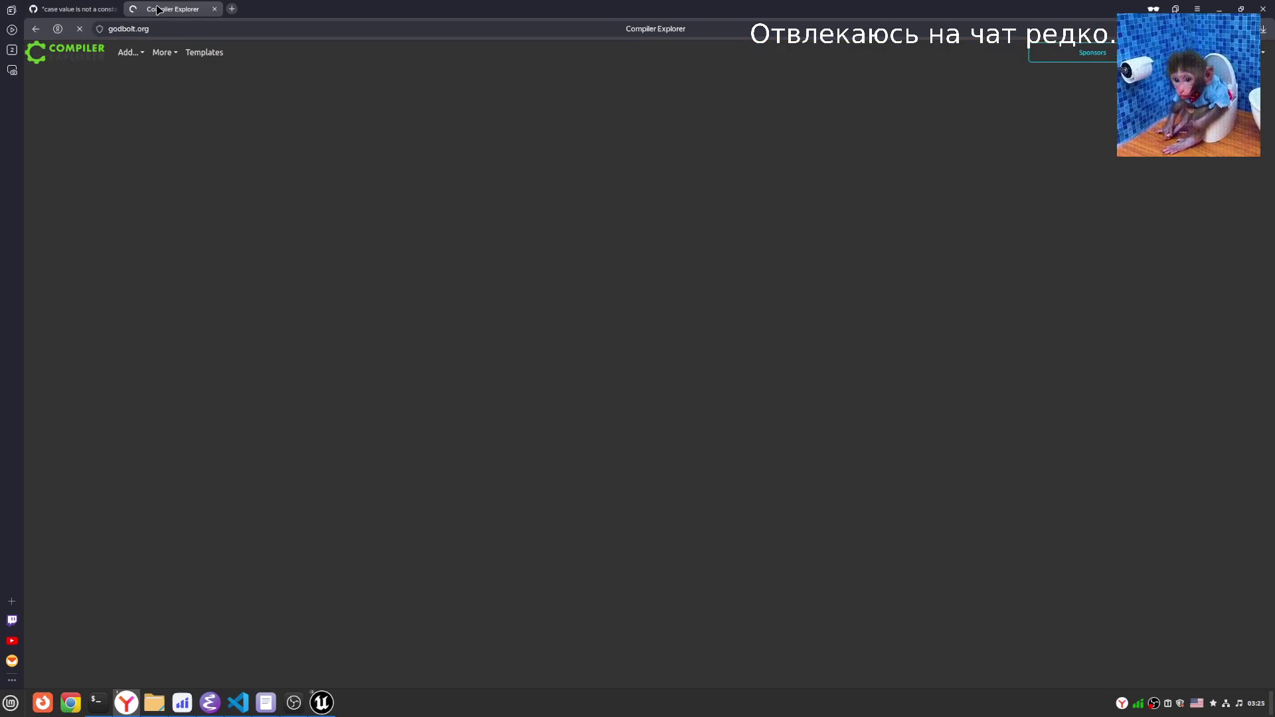
{"action": "left_click", "coordinate": [73, 9]}
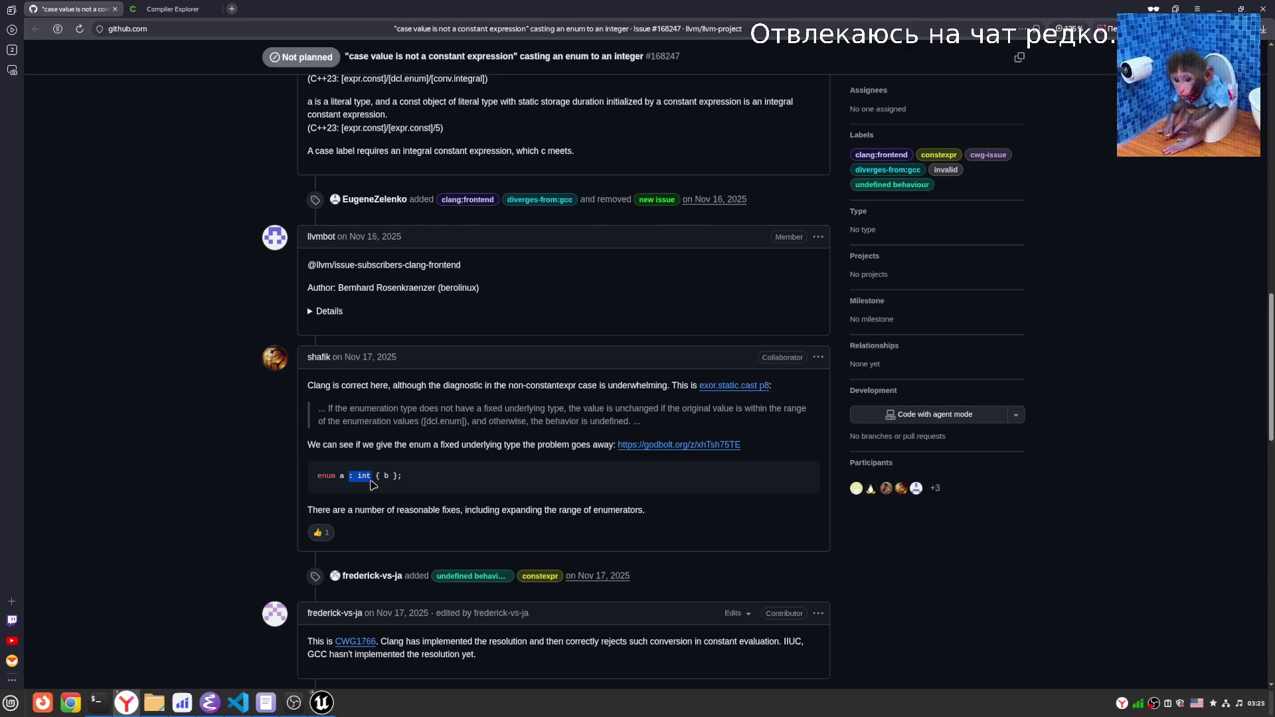
{"action": "left_click_drag", "start_coordinate": [347, 476], "coordinate": [371, 476]}
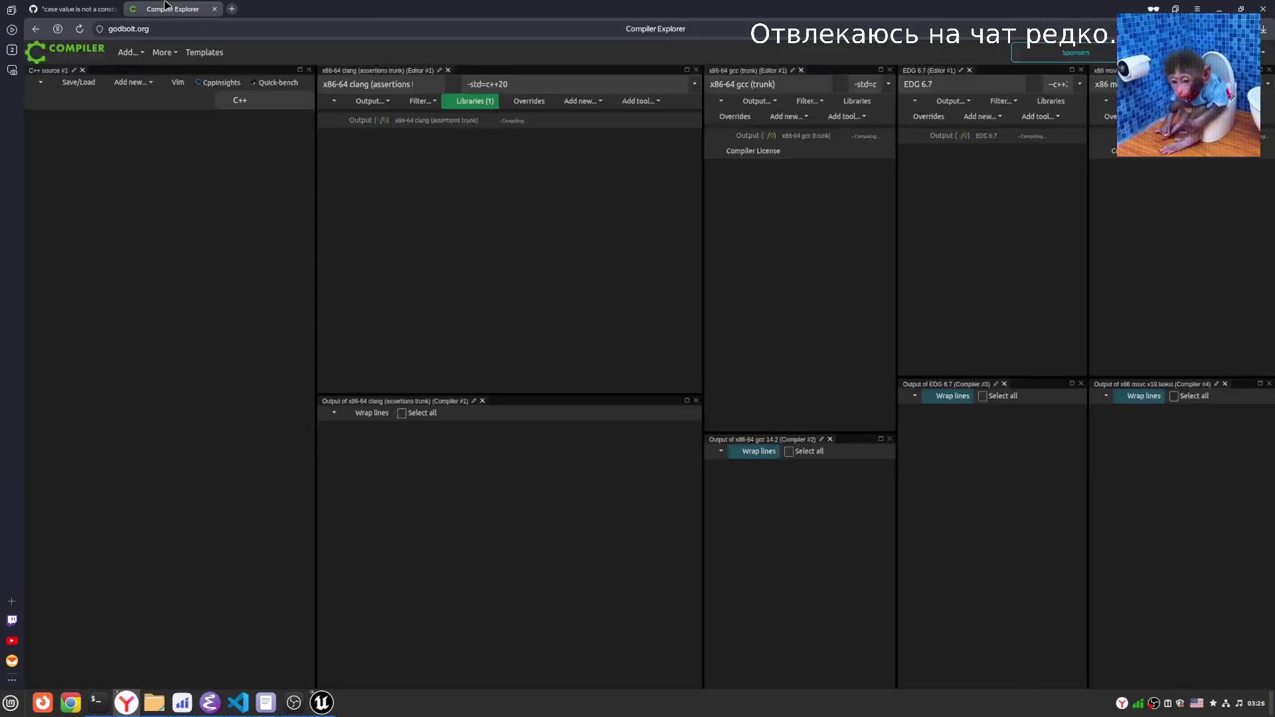
{"action": "left_click", "coordinate": [172, 9]}
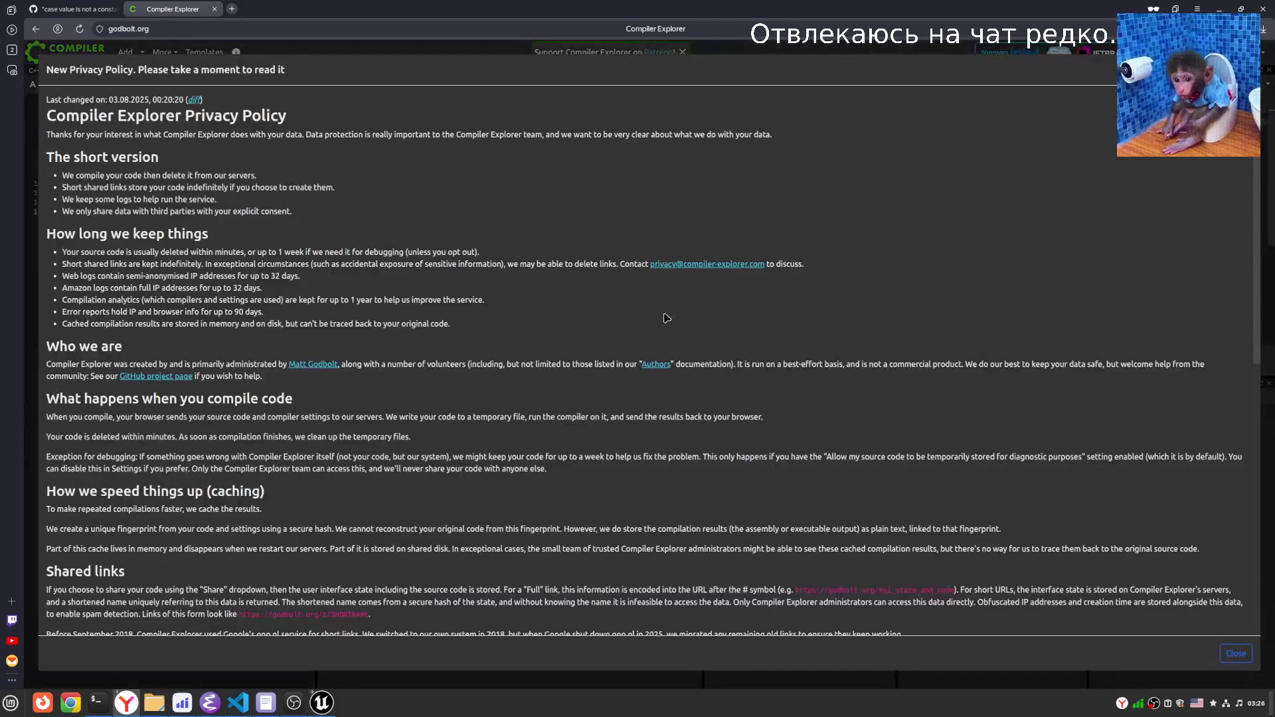
{"action": "key", "text": "Escape"}
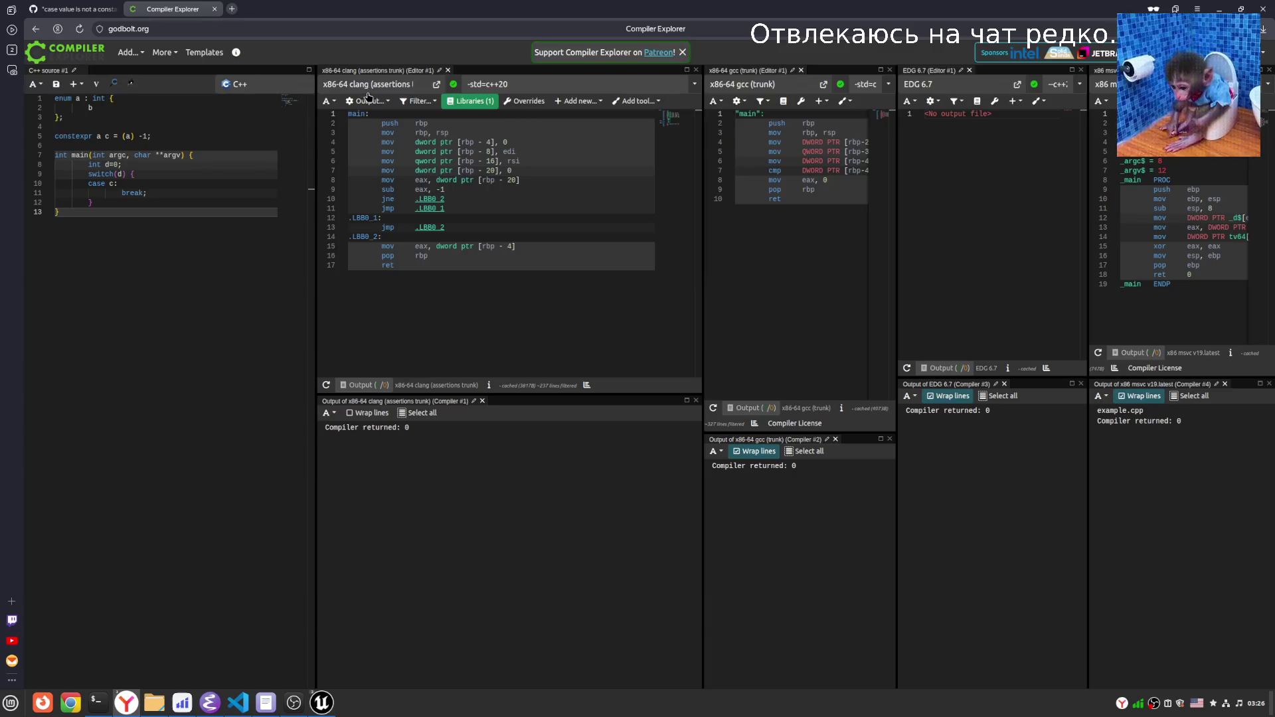
{"action": "double_click", "coordinate": [100, 99]}
{"action": "key", "text": "BackSpace"}
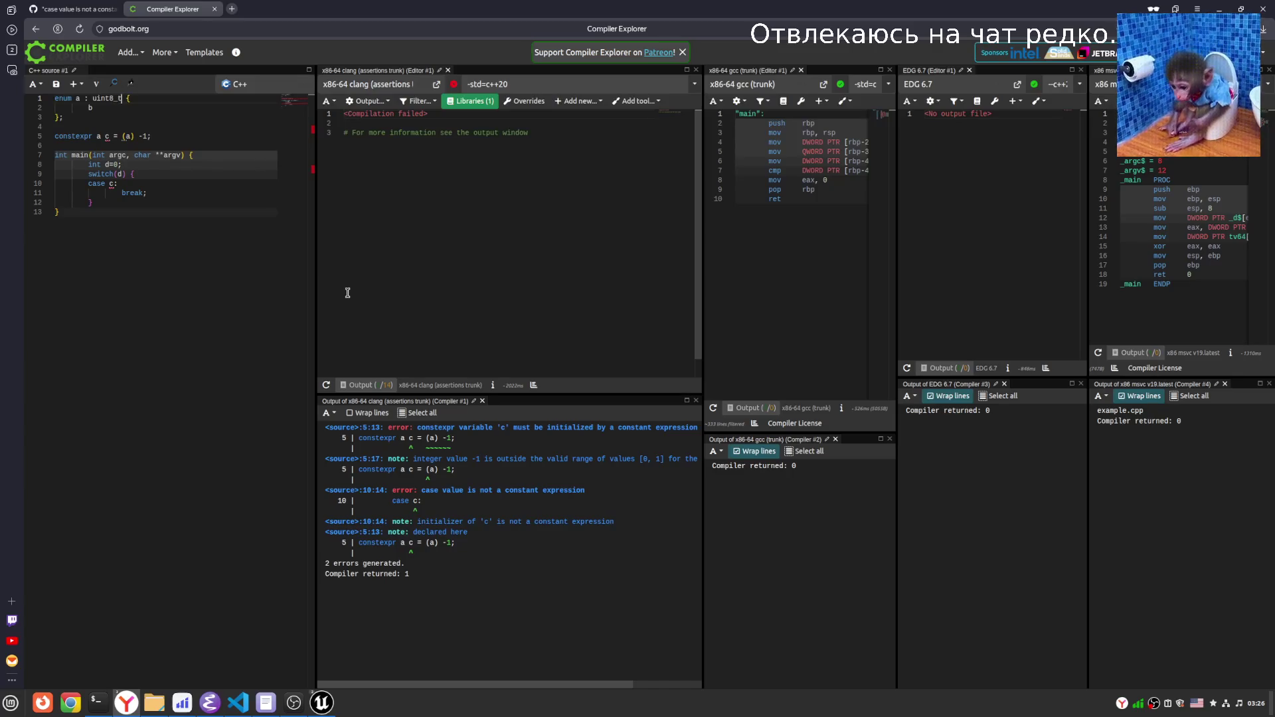
Recompile with 'enum a : uint8_t', then open a private window to look up uint8_t.
{"action": "left_click", "coordinate": [216, 252]}
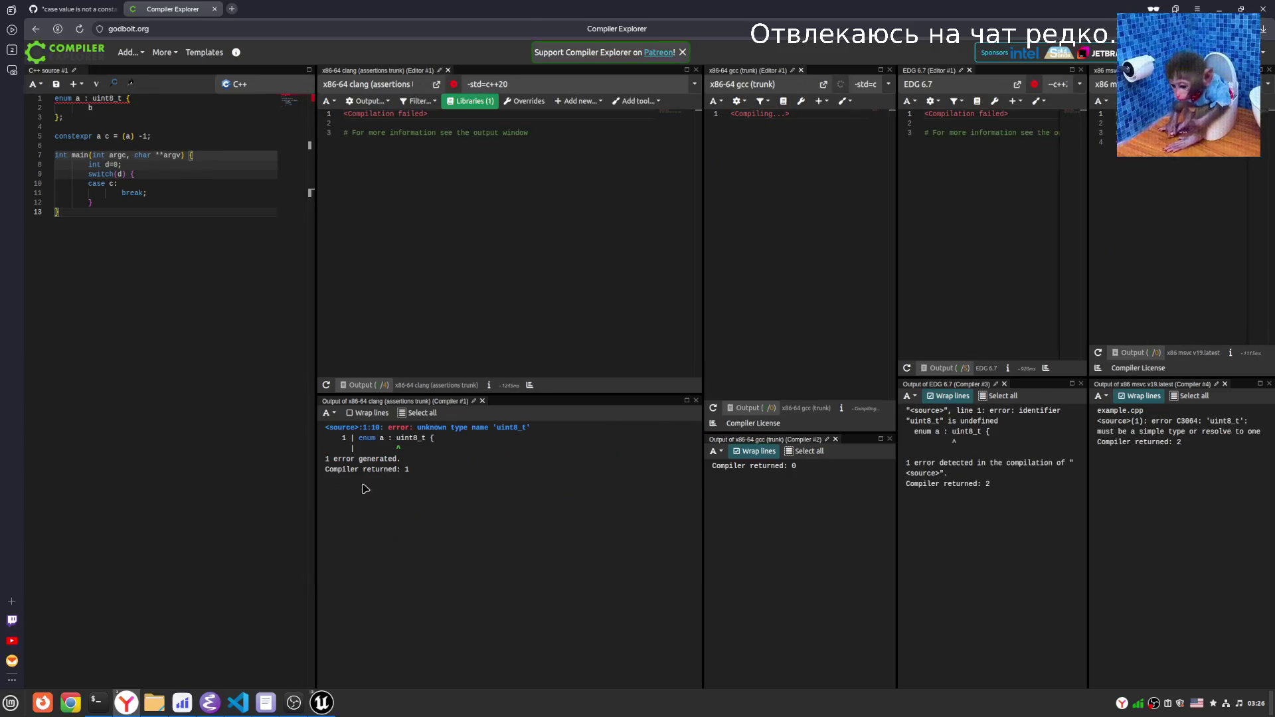
{"action": "double_click", "coordinate": [107, 99]}
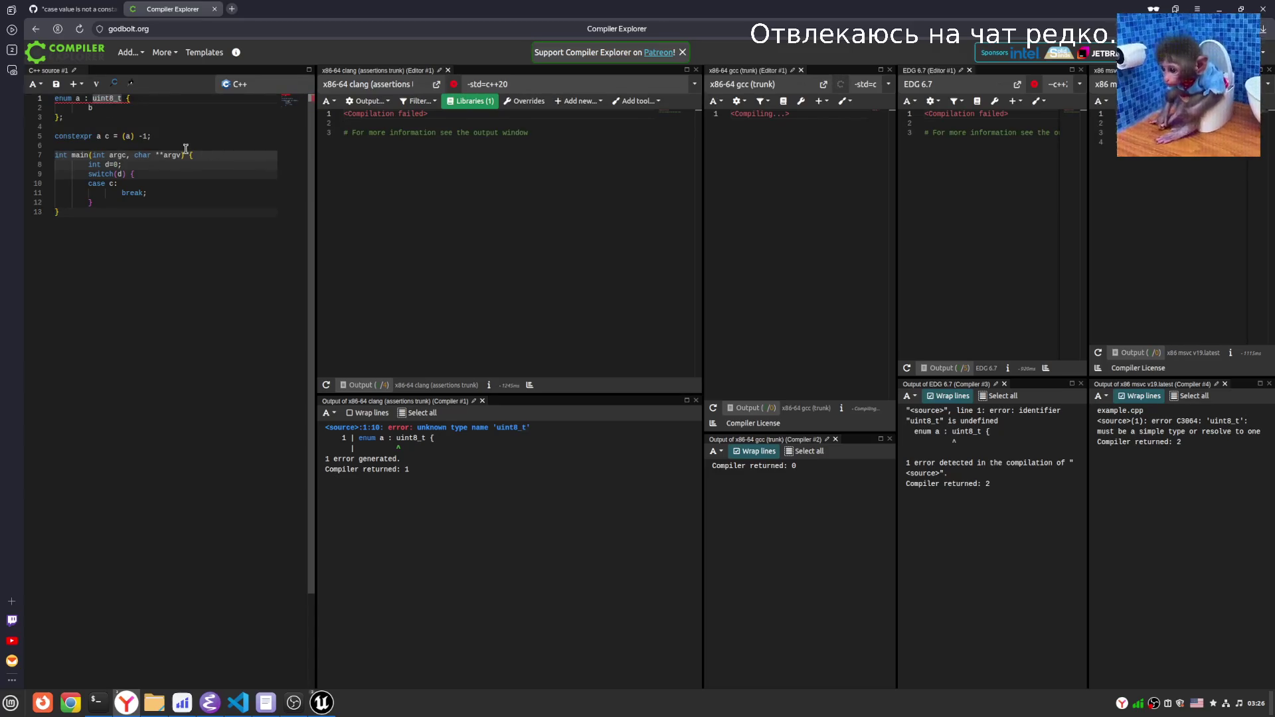
{"action": "key", "text": "ctrl+shift+n"}
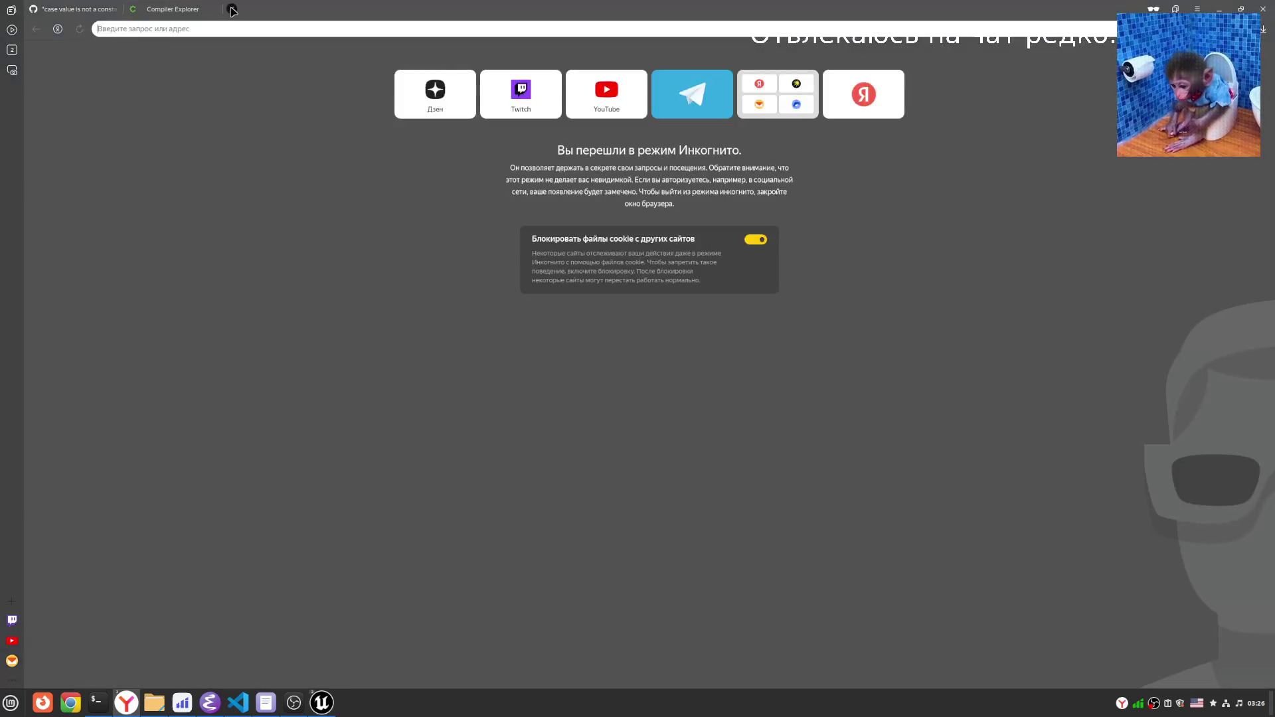
Search 'uint8_t c++' and copy the <cinttypes> header from the answer.
{"action": "type", "text": "uint8_t c++"}
{"action": "key", "text": "Return"}
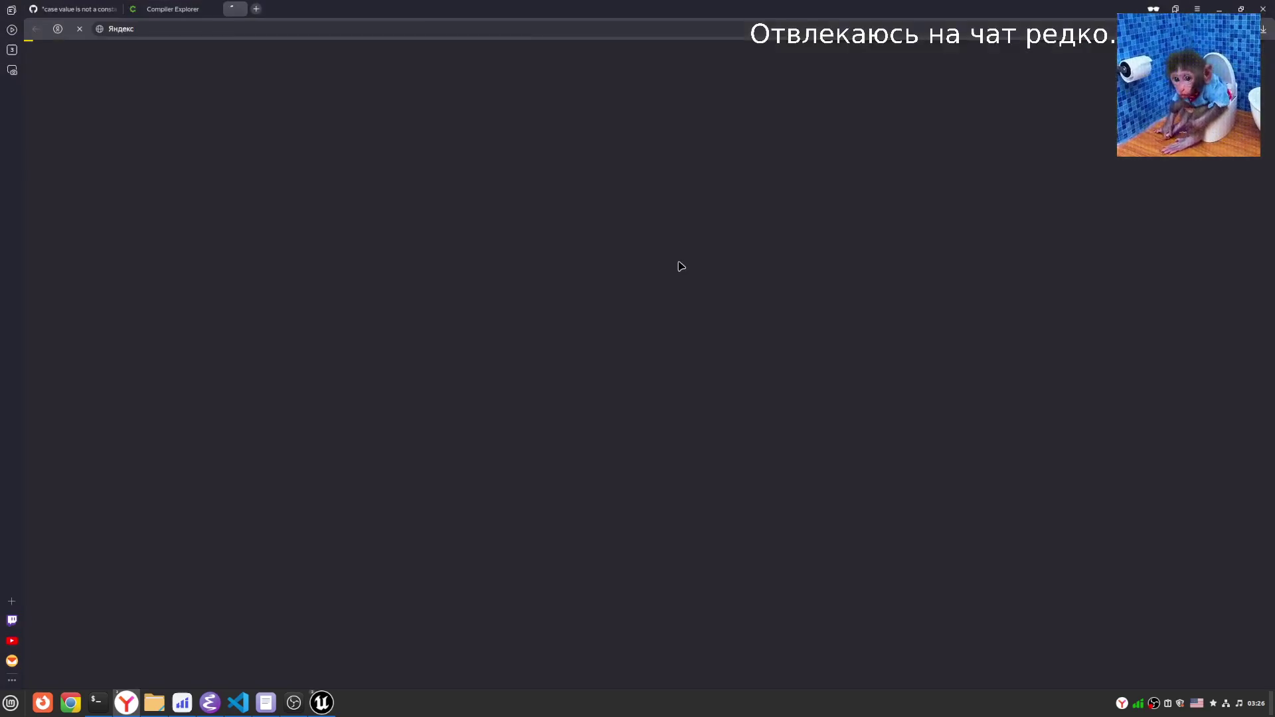
{"action": "left_click_drag", "start_coordinate": [124, 146], "coordinate": [170, 146]}
{"action": "key", "text": "ctrl+c"}
Add '#include <cinttypes>' at the top of the Compiler Explorer source.
{"action": "left_click", "coordinate": [172, 8]}
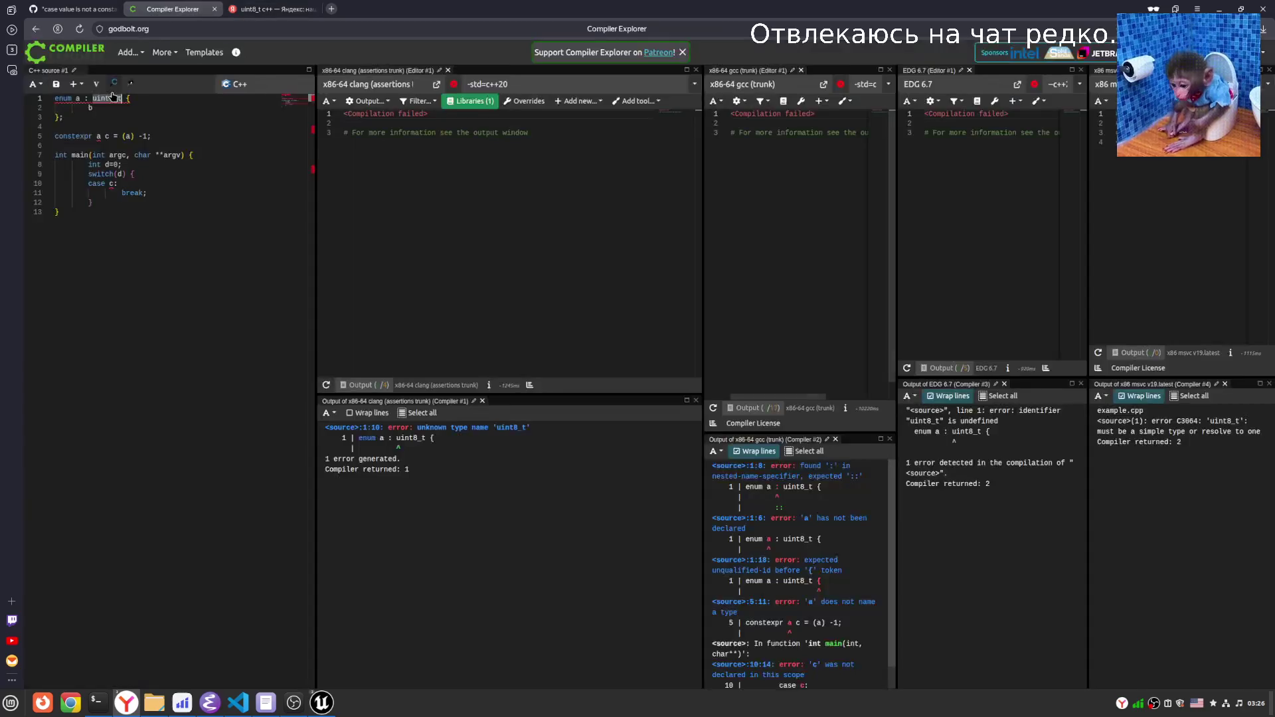
{"action": "key", "text": "Return"}
{"action": "key", "text": "Return"}
{"action": "key", "text": "Up"}
{"action": "key", "text": "Up"}
{"action": "type", "text": "#i"}
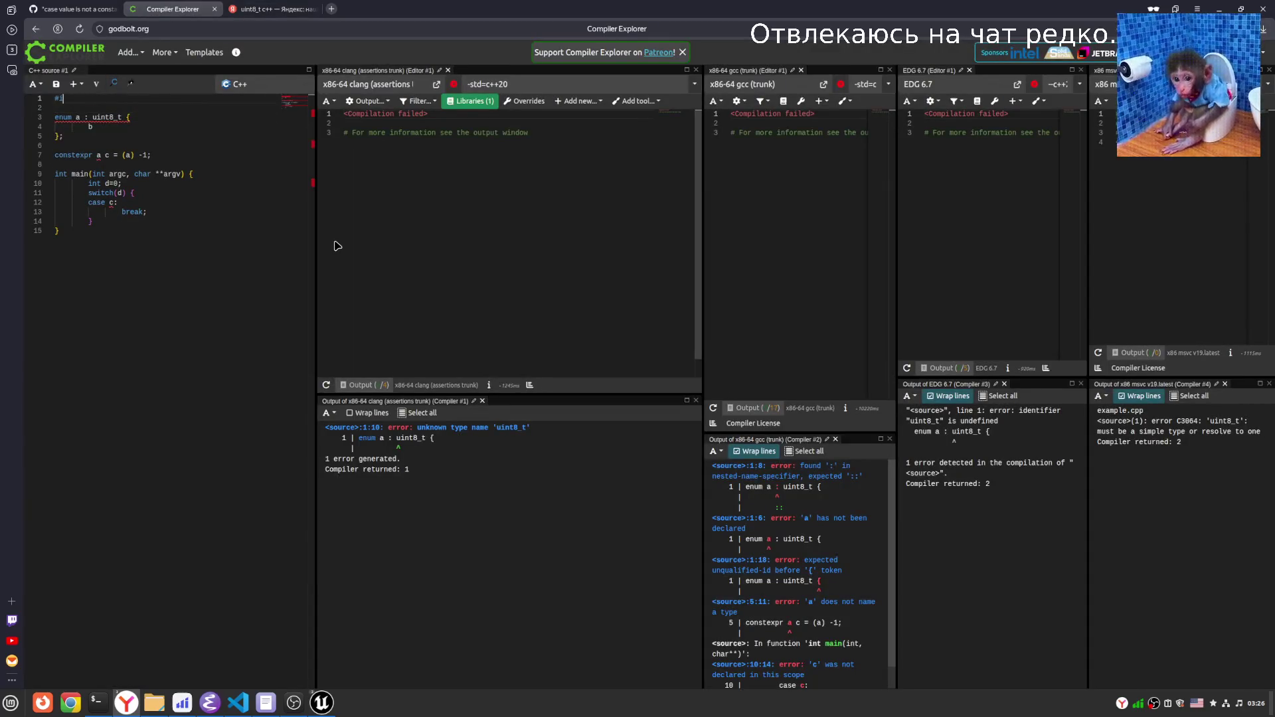
{"action": "type", "text": "nclude \""}
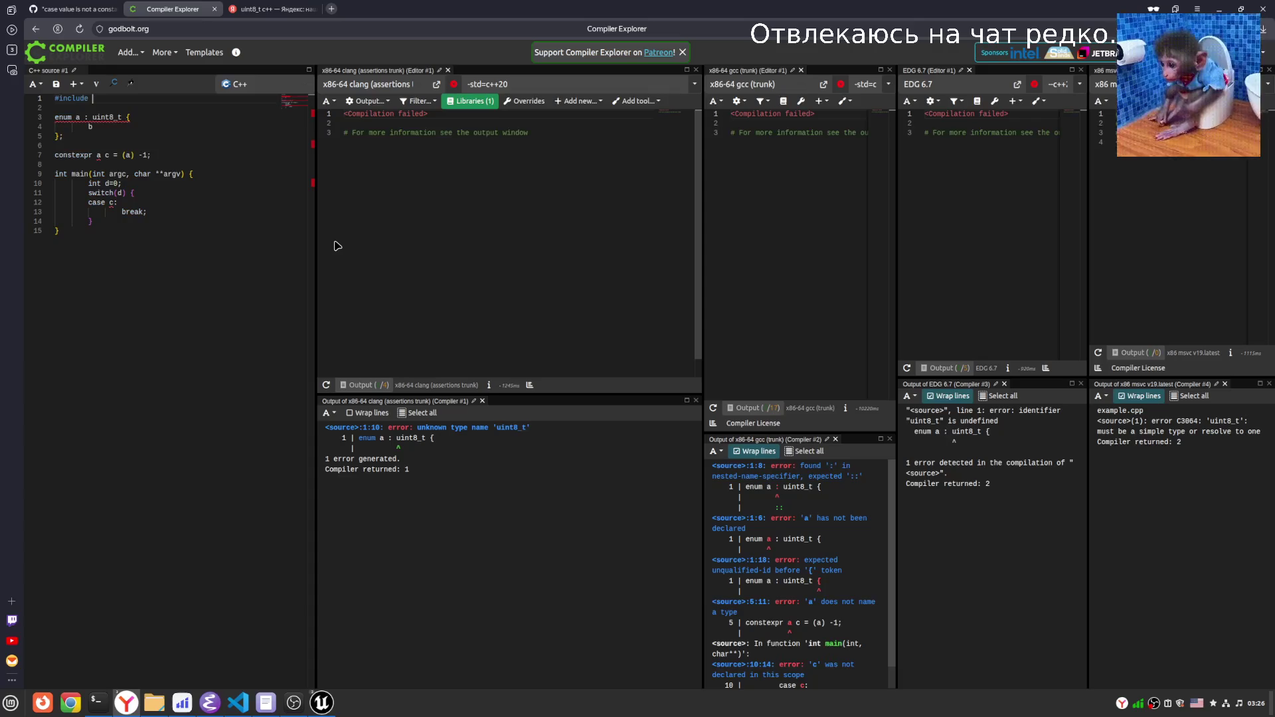
{"action": "key", "text": "ctrl+v"}
{"action": "key", "text": "Delete"}
{"action": "key", "text": "Left"}
{"action": "key", "text": "Left"}
{"action": "key", "text": "Left"}
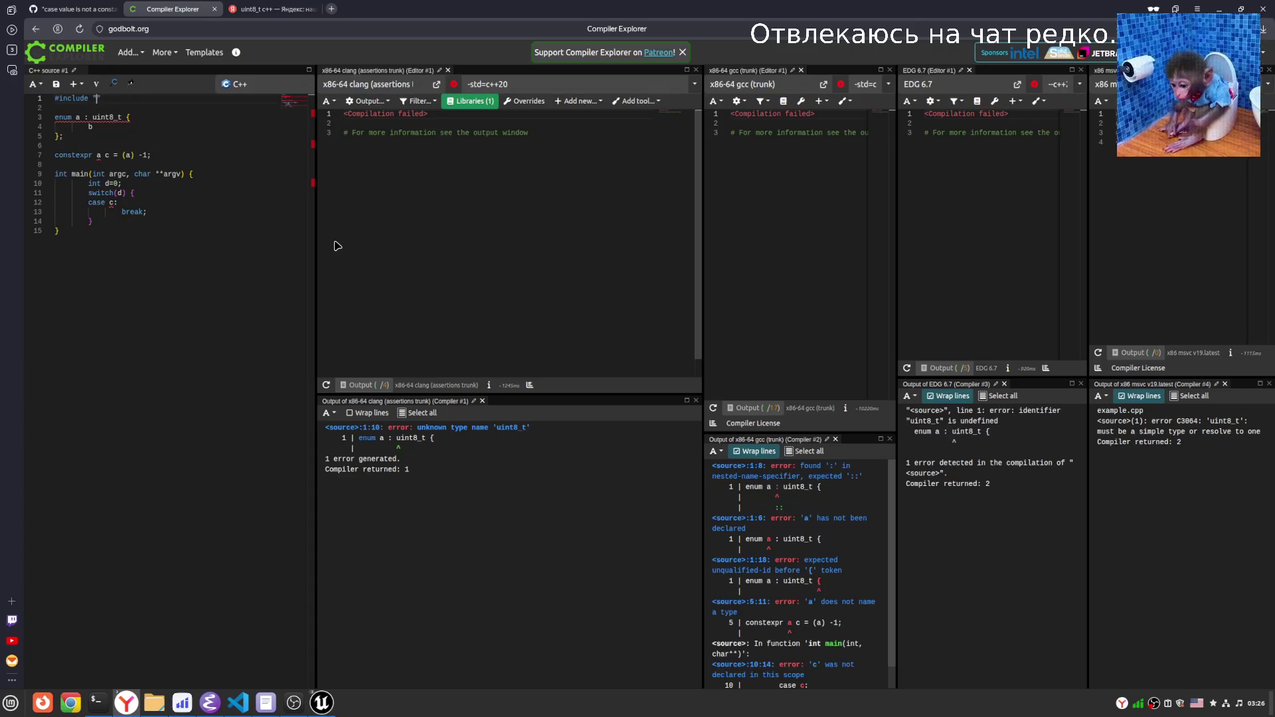
{"action": "key", "text": "BackSpace"}
{"action": "key", "text": "End"}
{"action": "left_click", "coordinate": [253, 282]}
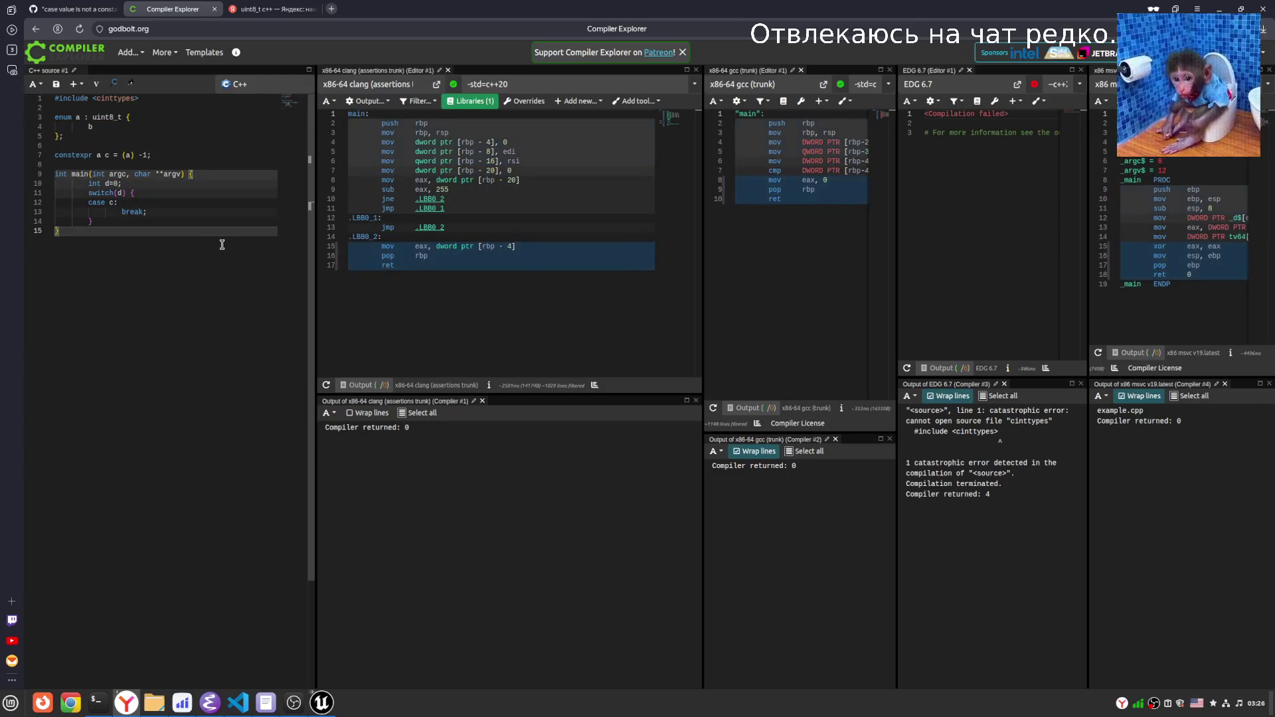
{"action": "key", "text": "ctrl+shift+Tab"}
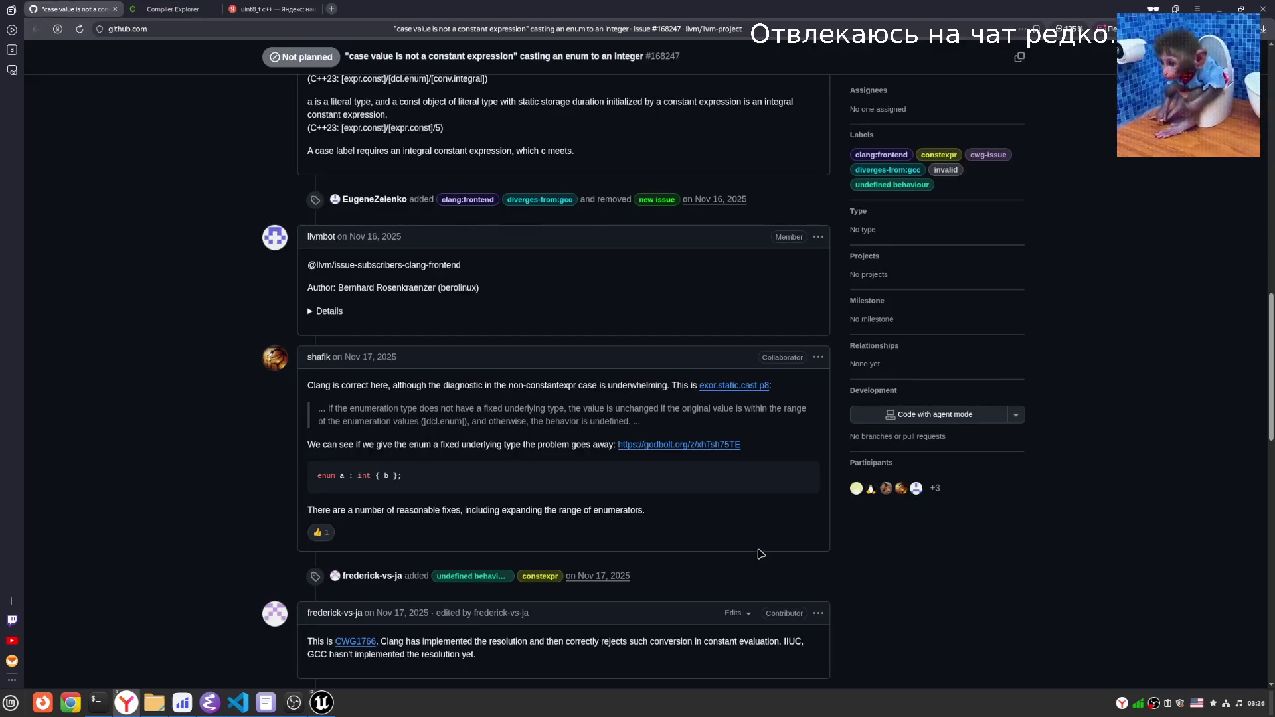
Open the cited exor.static.cast p8 link in a new tab.
{"action": "left_click_drag", "start_coordinate": [304, 446], "coordinate": [469, 446]}
{"action": "left_click", "coordinate": [604, 436]}
{"action": "right_click", "coordinate": [742, 392]}
{"action": "left_click", "coordinate": [742, 390]}
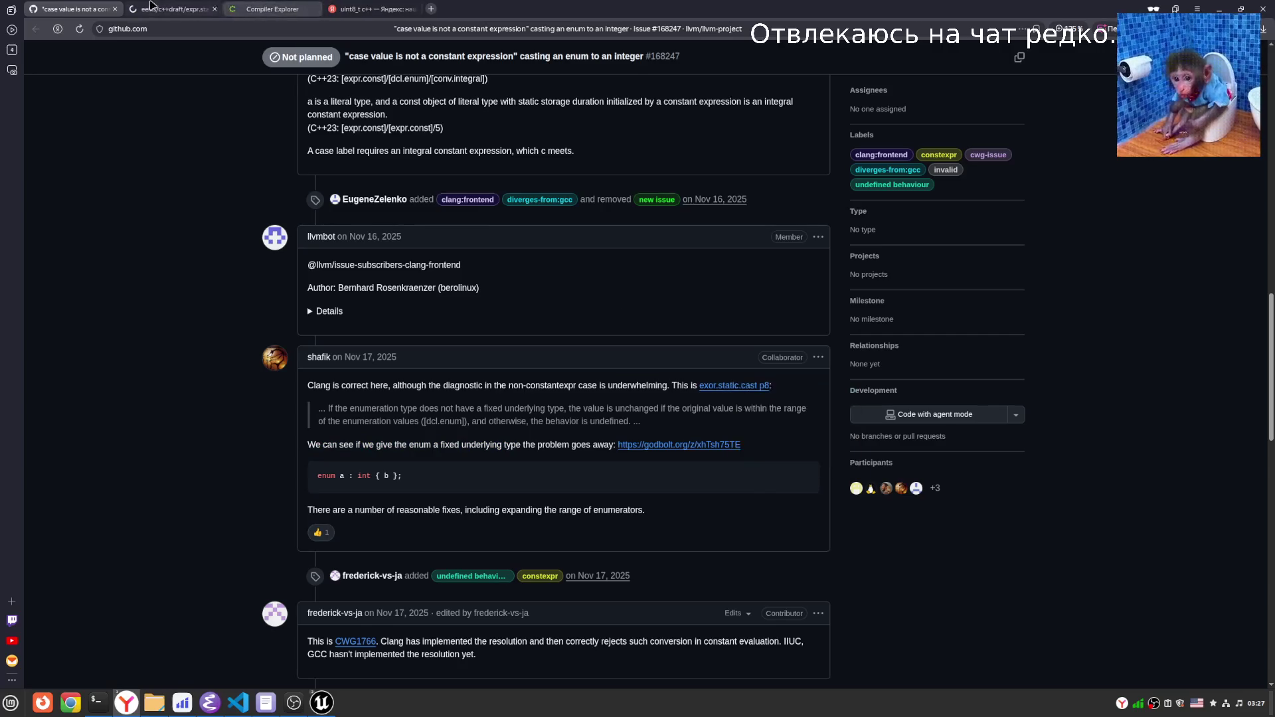
{"action": "key", "text": "ctrl+Tab"}
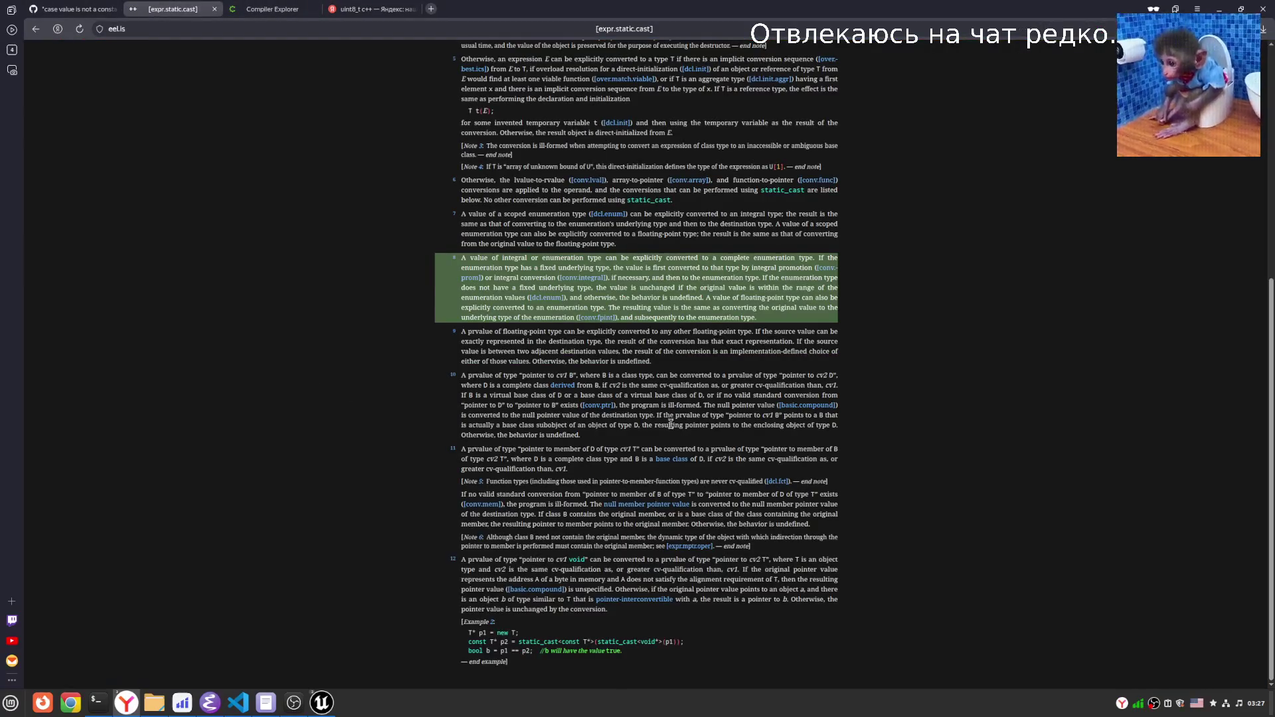
Read paragraph 8, checking the phrase 'has a fixed underlying type', then return to GitHub.
{"action": "mouse_move", "coordinate": [467, 258]}
{"action": "left_mouse_down"}
{"action": "mouse_move", "coordinate": [512, 278]}
{"action": "mouse_move", "coordinate": [811, 258]}
{"action": "mouse_move", "coordinate": [488, 266]}
{"action": "mouse_move", "coordinate": [711, 272]}
{"action": "mouse_move", "coordinate": [587, 274]}
{"action": "mouse_move", "coordinate": [617, 277]}
{"action": "mouse_move", "coordinate": [610, 267]}
{"action": "left_mouse_up"}
{"action": "left_click", "coordinate": [544, 266]}
{"action": "right_click", "coordinate": [606, 268]}
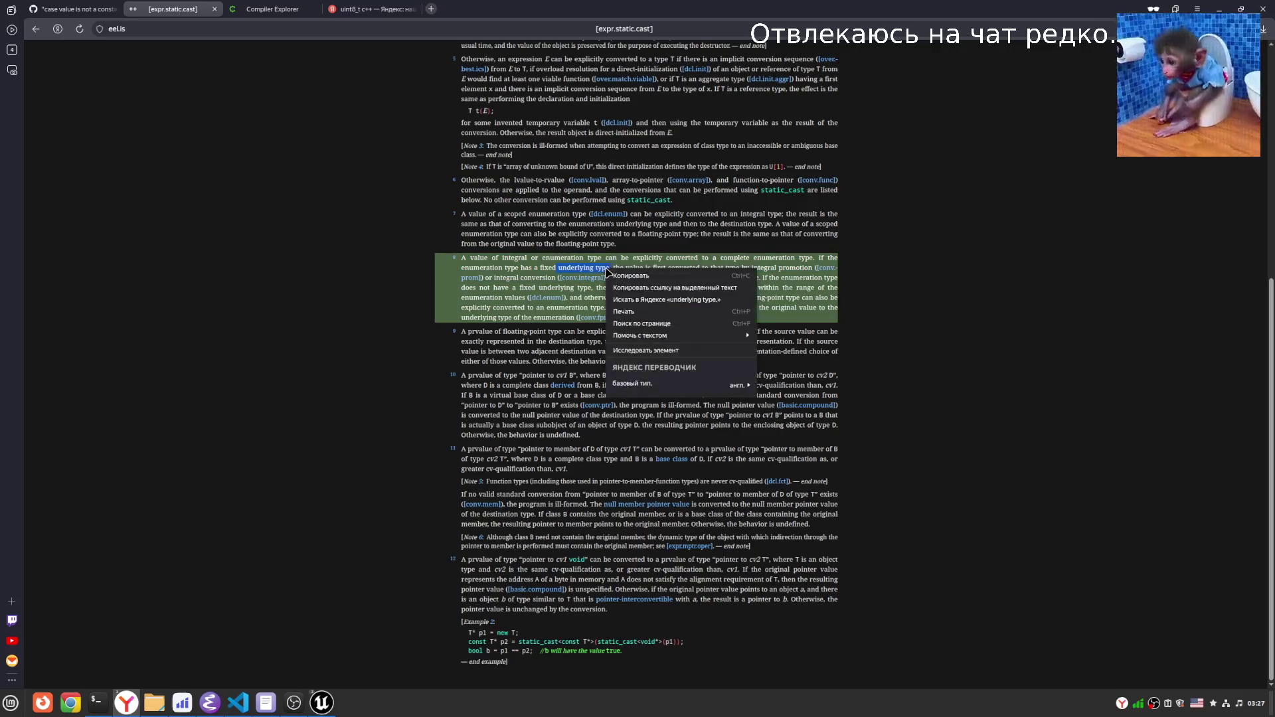
{"action": "left_click", "coordinate": [592, 269]}
{"action": "left_click", "coordinate": [534, 269]}
{"action": "left_click_drag", "start_coordinate": [519, 267], "coordinate": [607, 268]}
{"action": "right_click", "coordinate": [603, 270]}
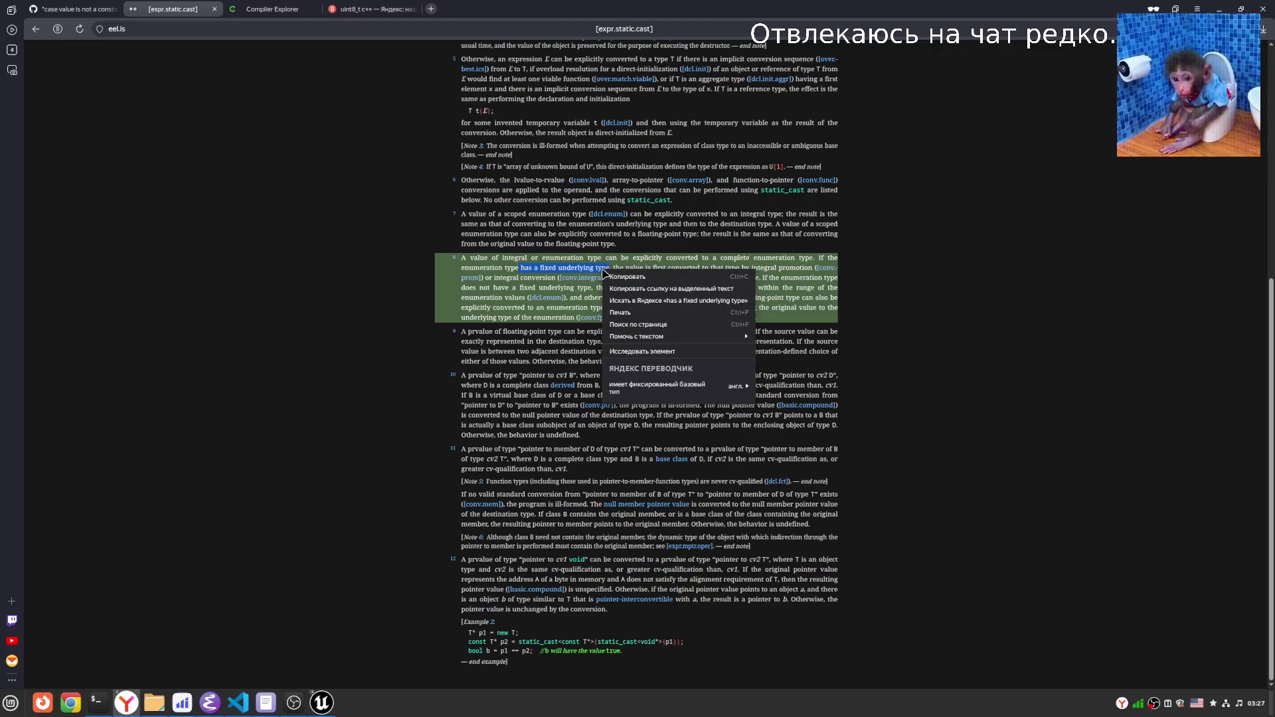
{"action": "left_click", "coordinate": [534, 267]}
{"action": "left_click", "coordinate": [677, 275]}
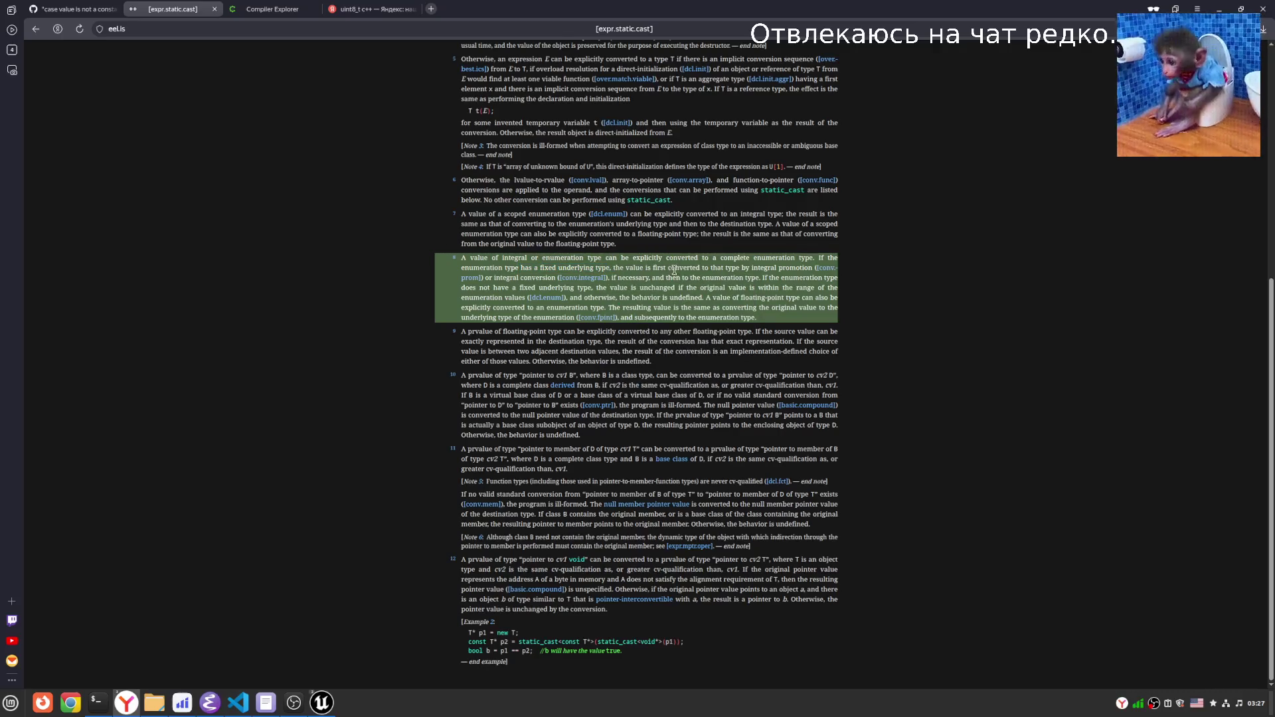
{"action": "left_click", "coordinate": [52, 8]}
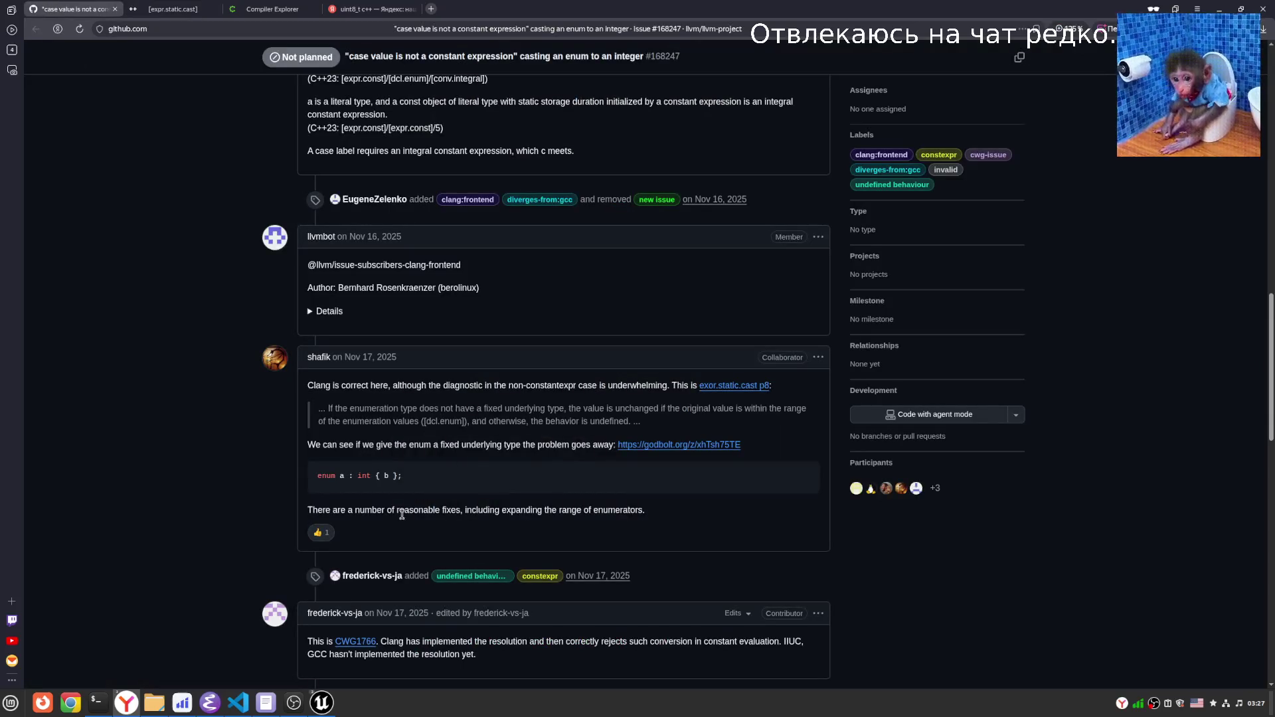
Examine the ': int' in the issue's enum example near the closing and follow-up comments.
{"action": "left_click_drag", "start_coordinate": [375, 477], "coordinate": [348, 476]}
{"action": "left_click", "coordinate": [486, 481]}
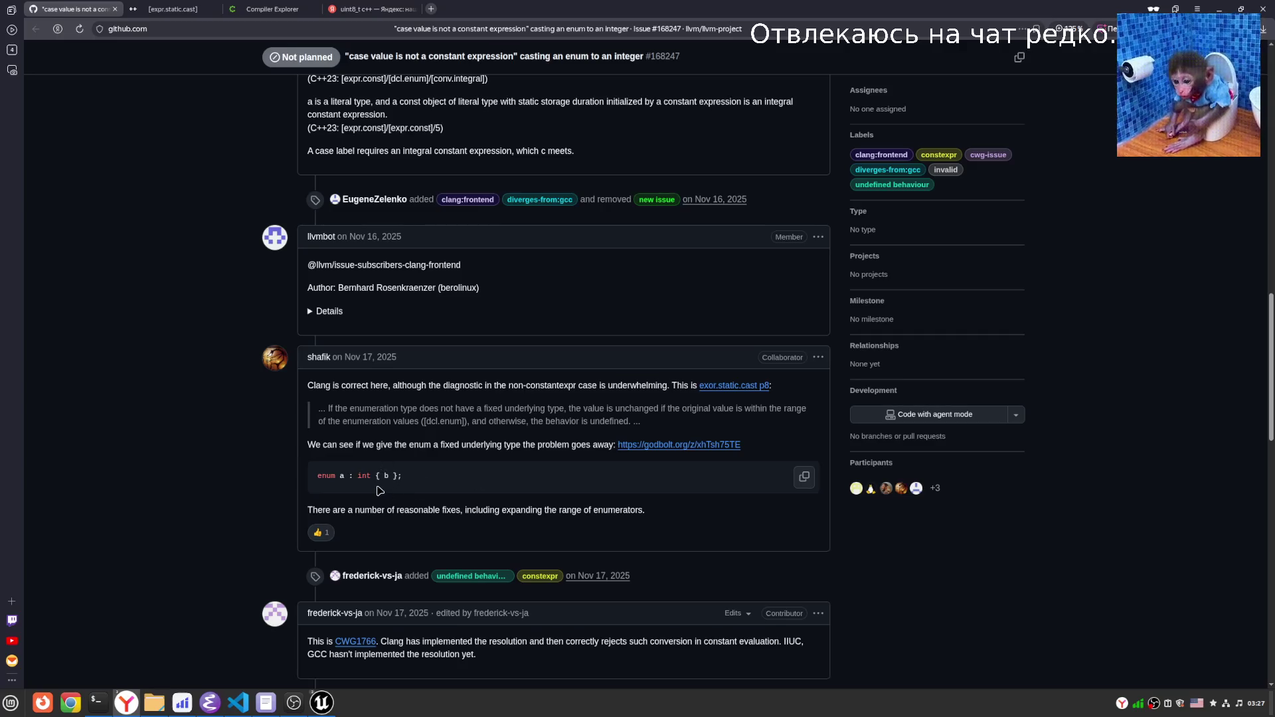
{"action": "left_click_drag", "start_coordinate": [371, 476], "coordinate": [348, 476]}
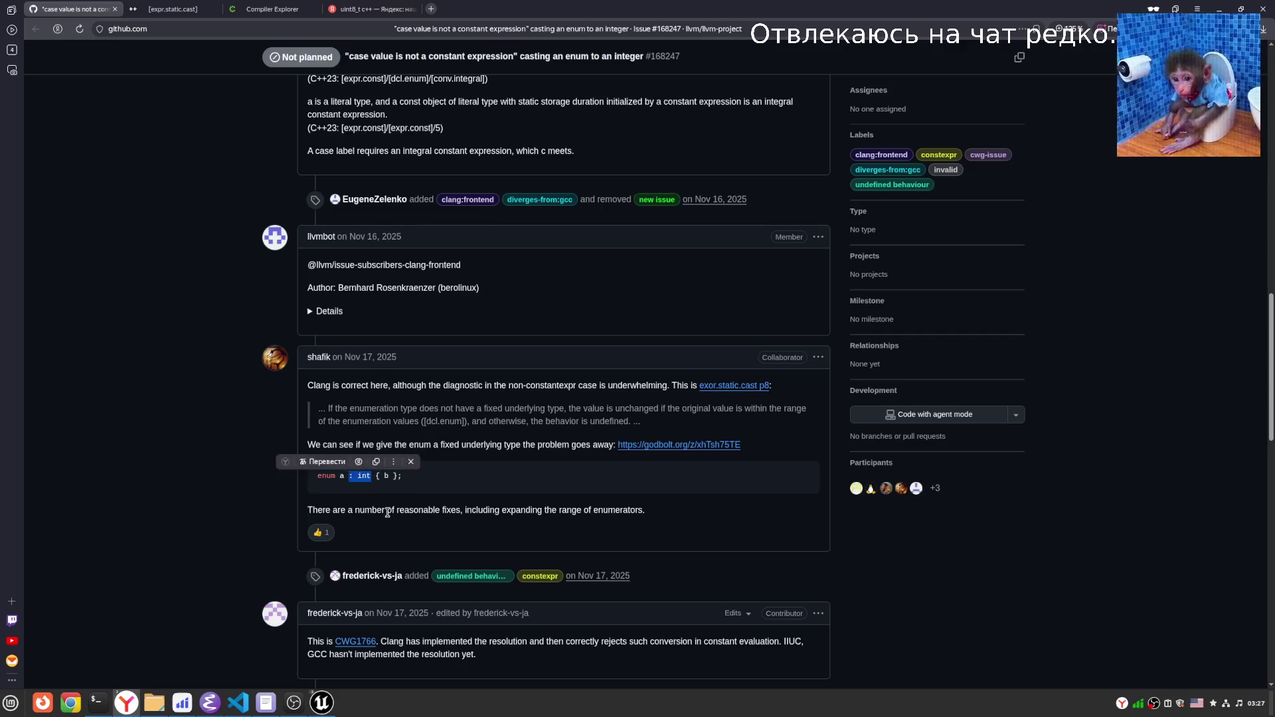
{"action": "left_click", "coordinate": [387, 512]}
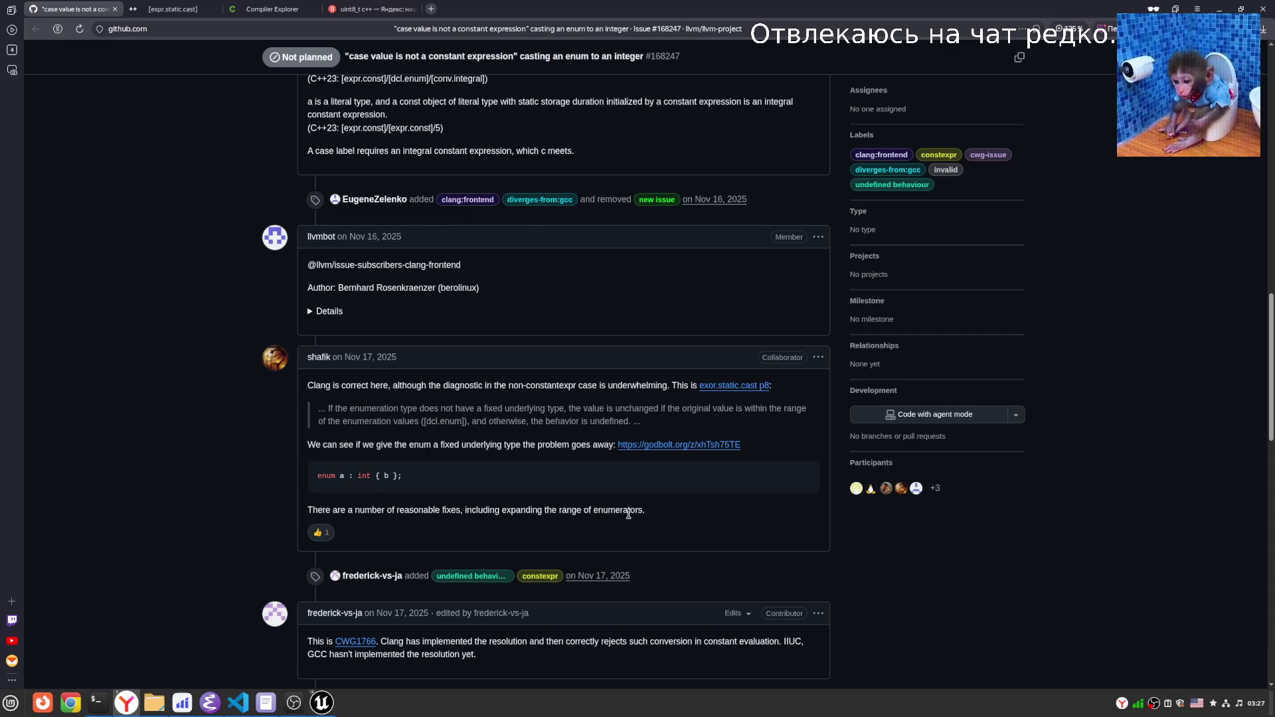
{"action": "mouse_move", "coordinate": [371, 477]}
{"action": "left_mouse_down"}
{"action": "mouse_move", "coordinate": [342, 472]}
{"action": "mouse_move", "coordinate": [353, 478]}
{"action": "left_mouse_up"}
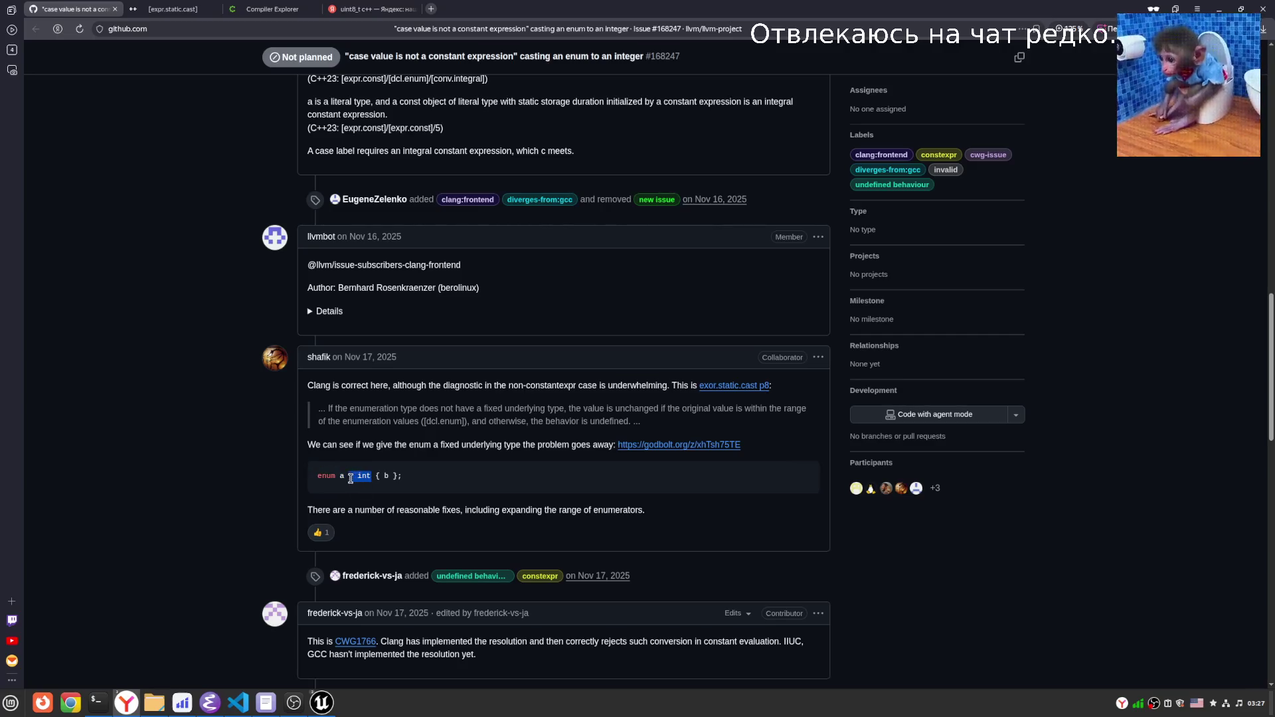
{"action": "left_click", "coordinate": [377, 489]}
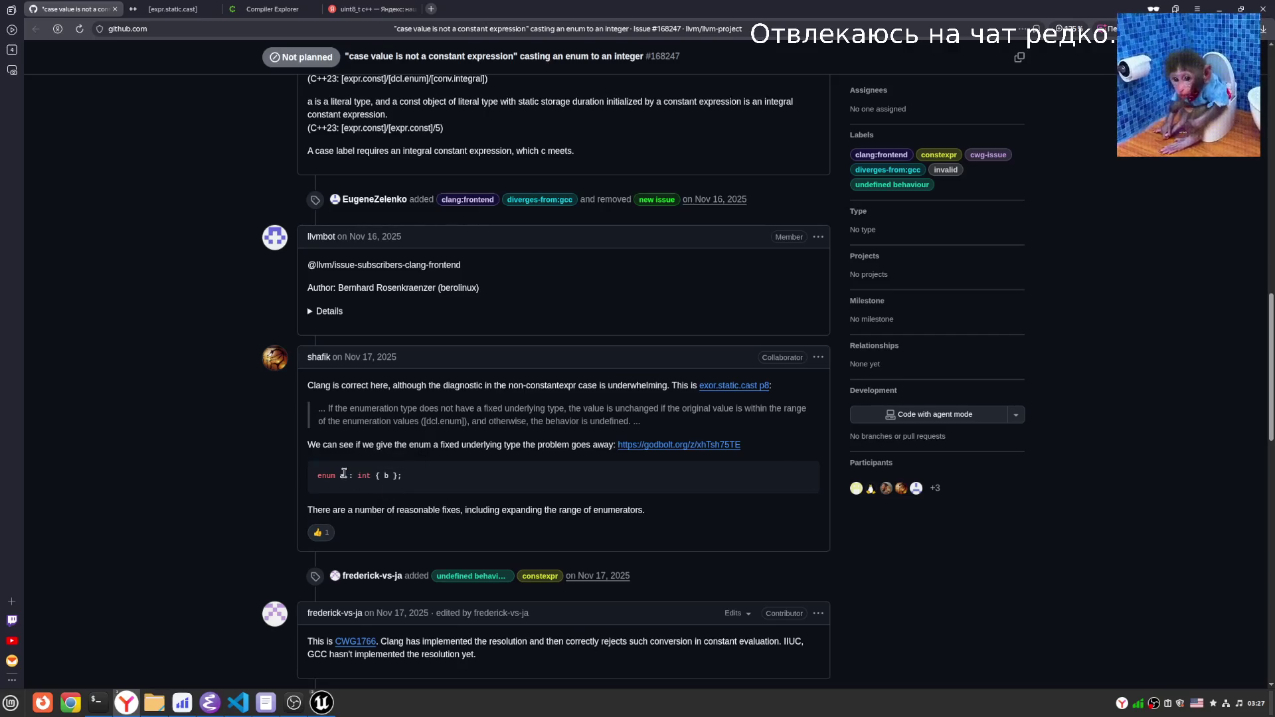
{"action": "left_click_drag", "start_coordinate": [370, 475], "coordinate": [344, 474]}
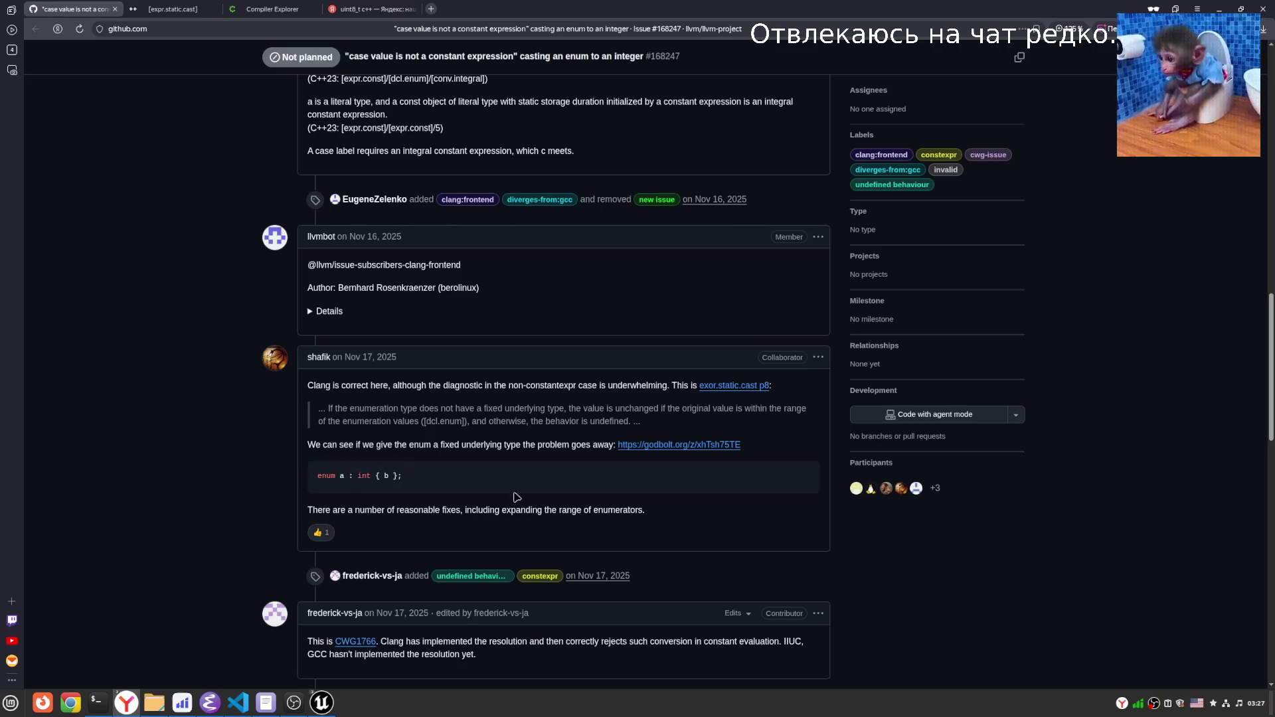
{"action": "scroll", "coordinate": [422, 327], "scroll_direction": "down", "scroll_amount": 7}
{"action": "scroll", "coordinate": [422, 319], "scroll_direction": "up", "scroll_amount": 1}
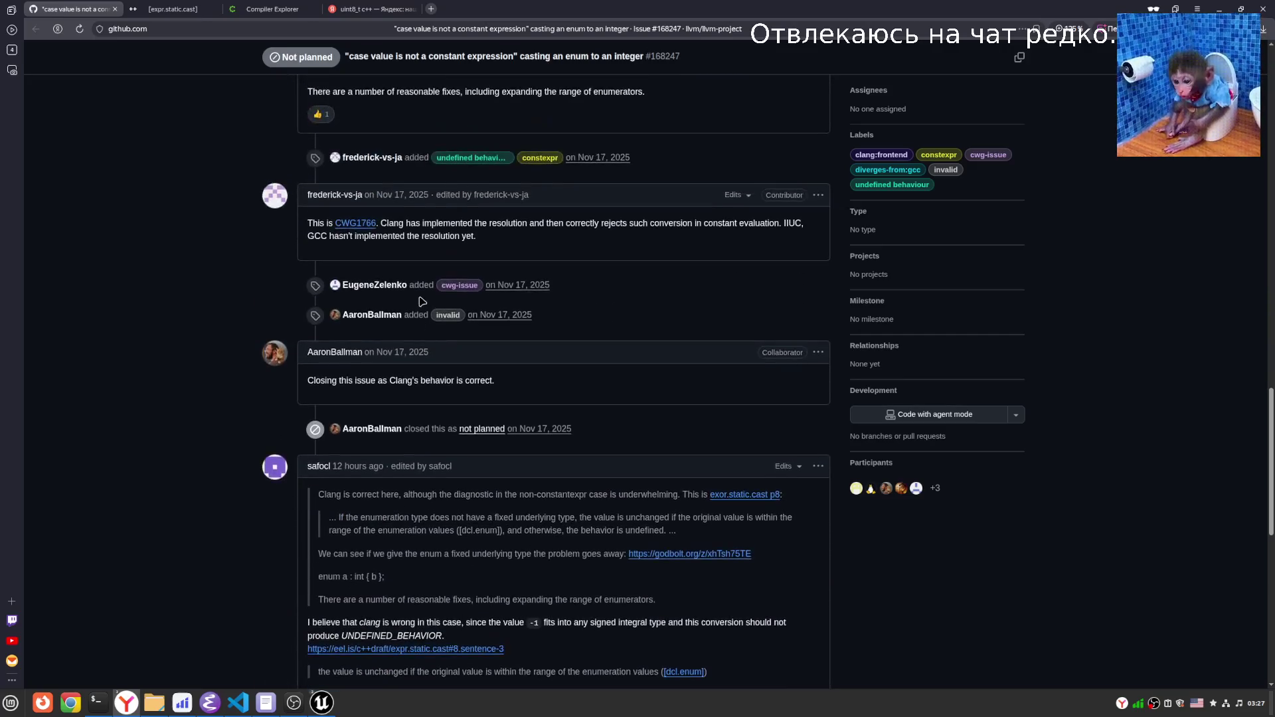
Open the follow-up comment's expr.static.cast standard link in a new tab.
{"action": "scroll", "coordinate": [387, 468], "scroll_direction": "down", "scroll_amount": 3}
{"action": "scroll", "coordinate": [394, 449], "scroll_direction": "down", "scroll_amount": 1}
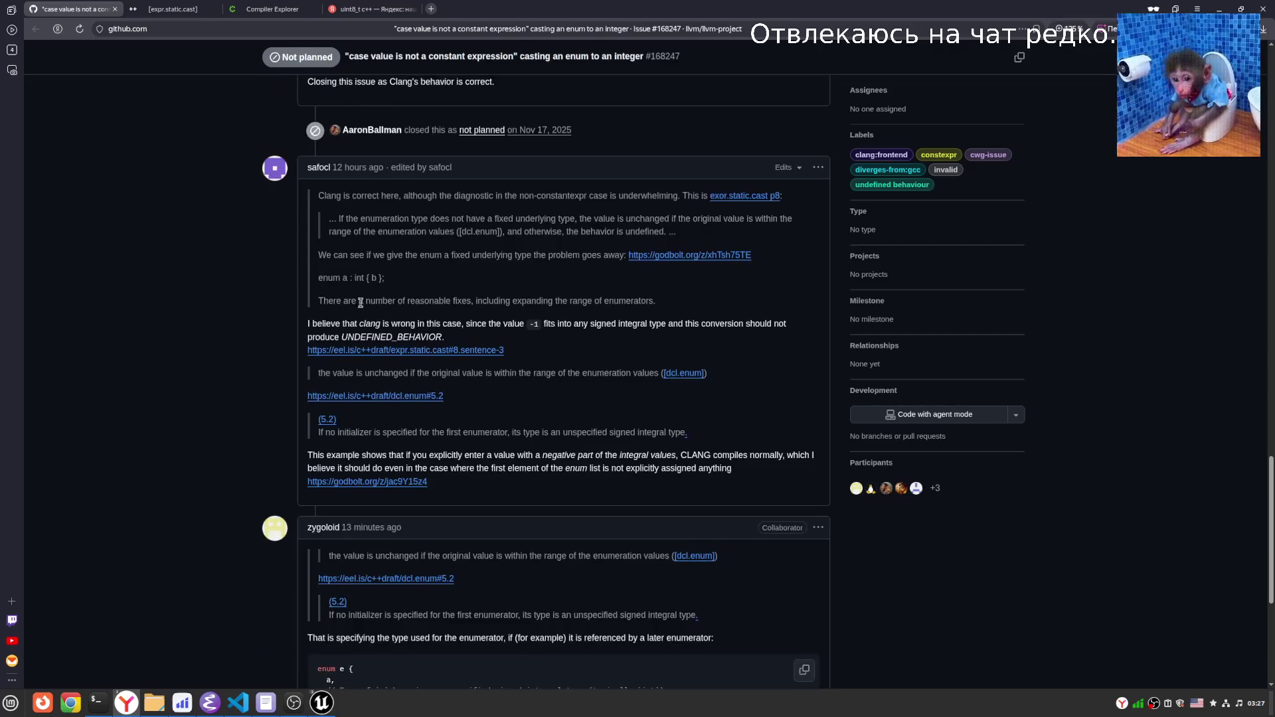
{"action": "left_click_drag", "start_coordinate": [307, 324], "coordinate": [574, 337]}
{"action": "left_click", "coordinate": [575, 338]}
{"action": "right_click", "coordinate": [450, 358]}
{"action": "left_click", "coordinate": [478, 359]}
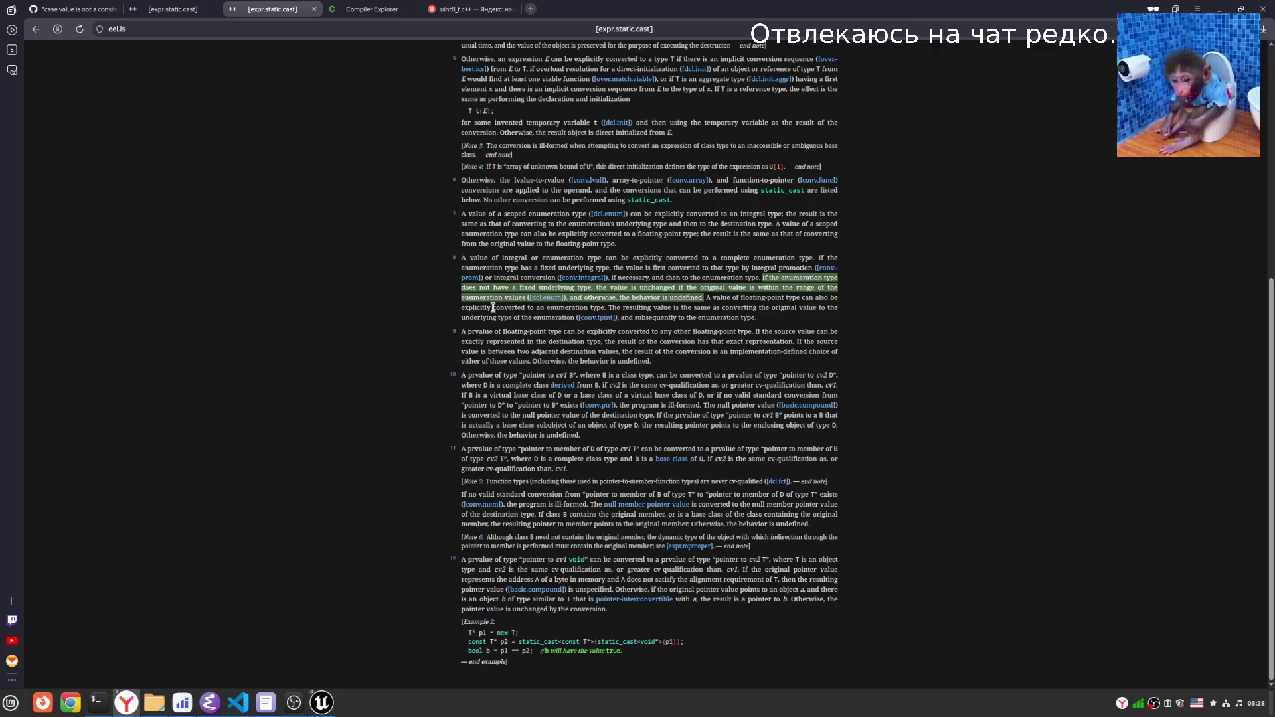
{"action": "key", "text": "ctrl+Page_Up"}
{"action": "key", "text": "ctrl+Page_Up"}
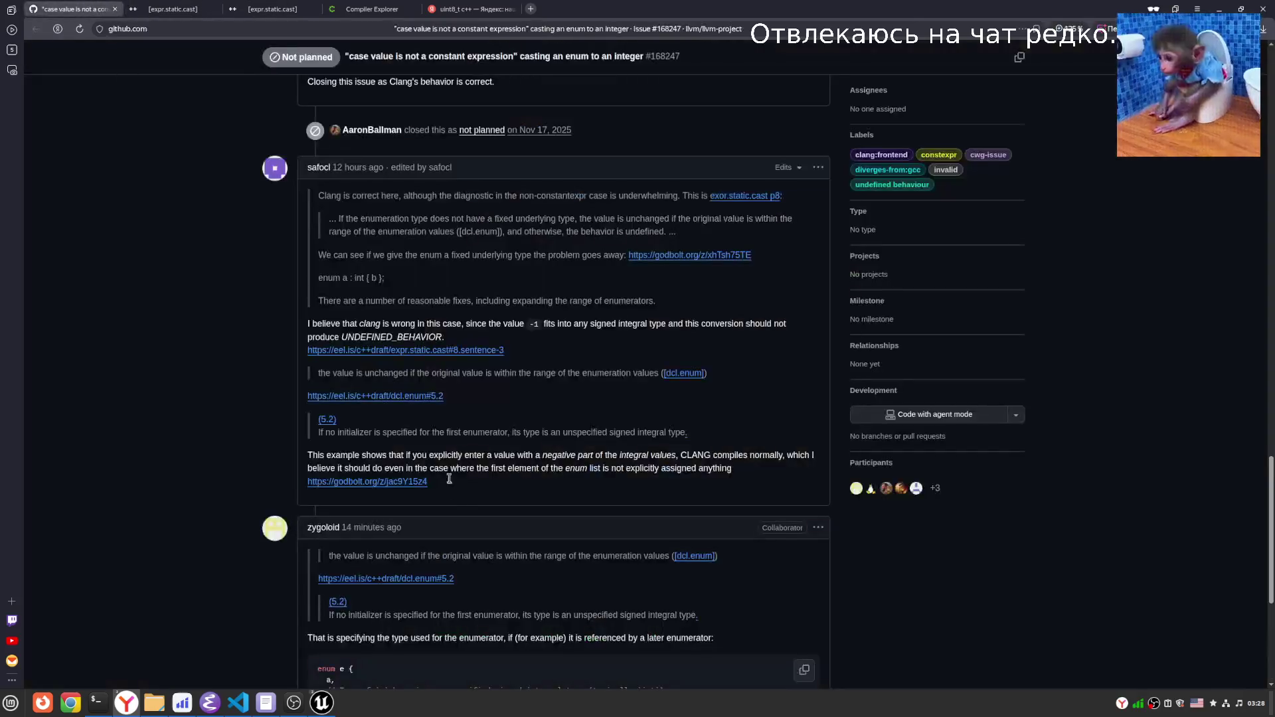
Inspect the enum example's int underlying type and its 'int { b }' declaration.
{"action": "scroll", "coordinate": [504, 568], "scroll_direction": "up", "scroll_amount": 8}
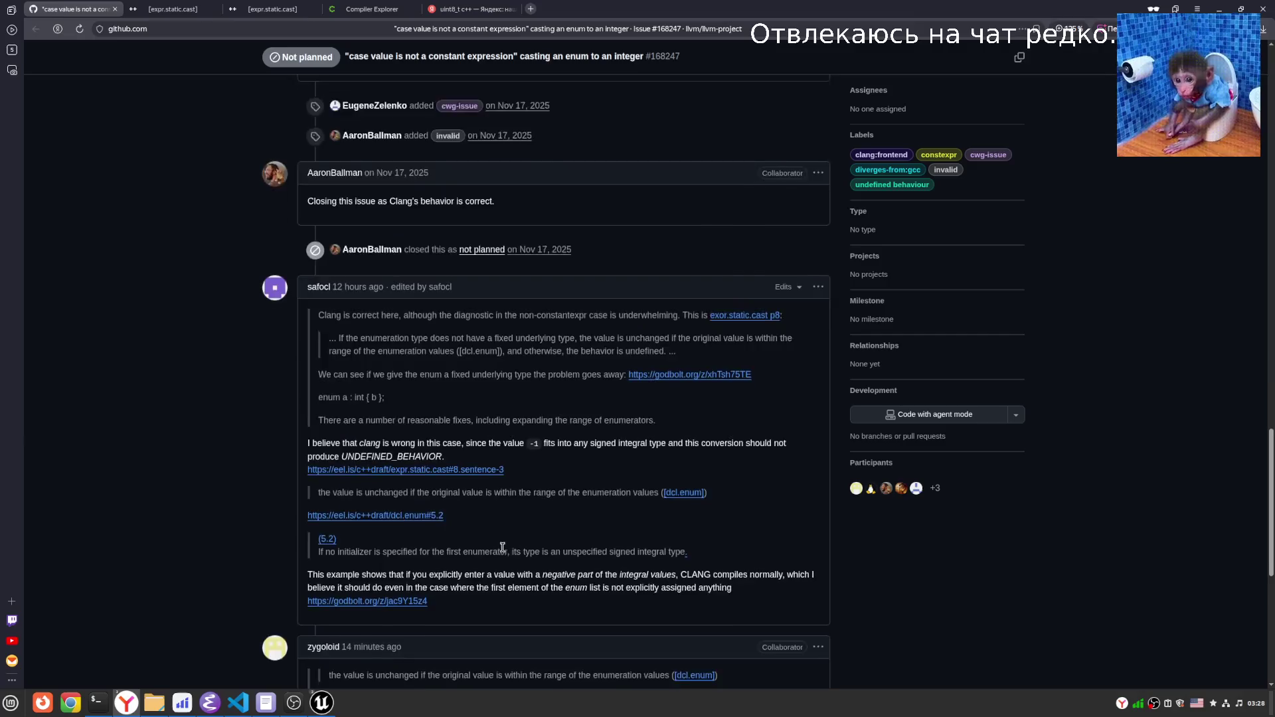
{"action": "scroll", "coordinate": [505, 568], "scroll_direction": "up", "scroll_amount": 2}
{"action": "double_click", "coordinate": [365, 416]}
{"action": "left_click_drag", "start_coordinate": [358, 416], "coordinate": [372, 416]}
{"action": "left_click", "coordinate": [400, 450]}
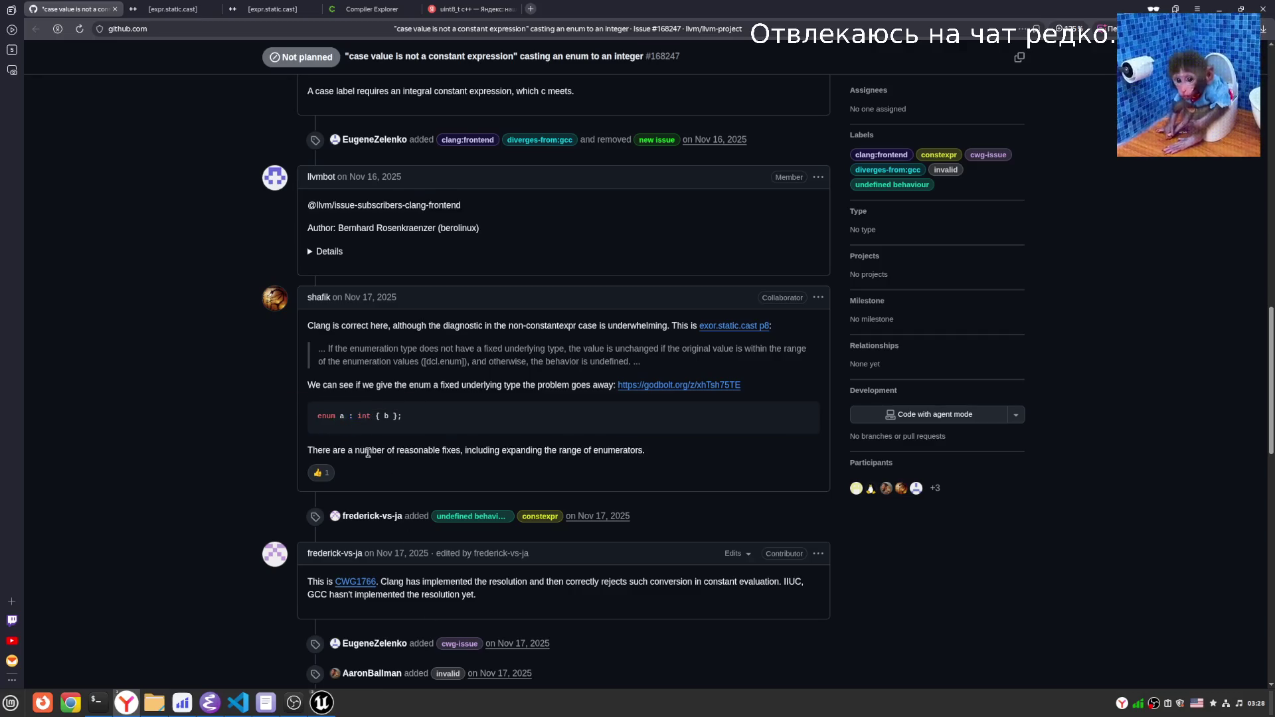
{"action": "left_click_drag", "start_coordinate": [377, 415], "coordinate": [352, 413]}
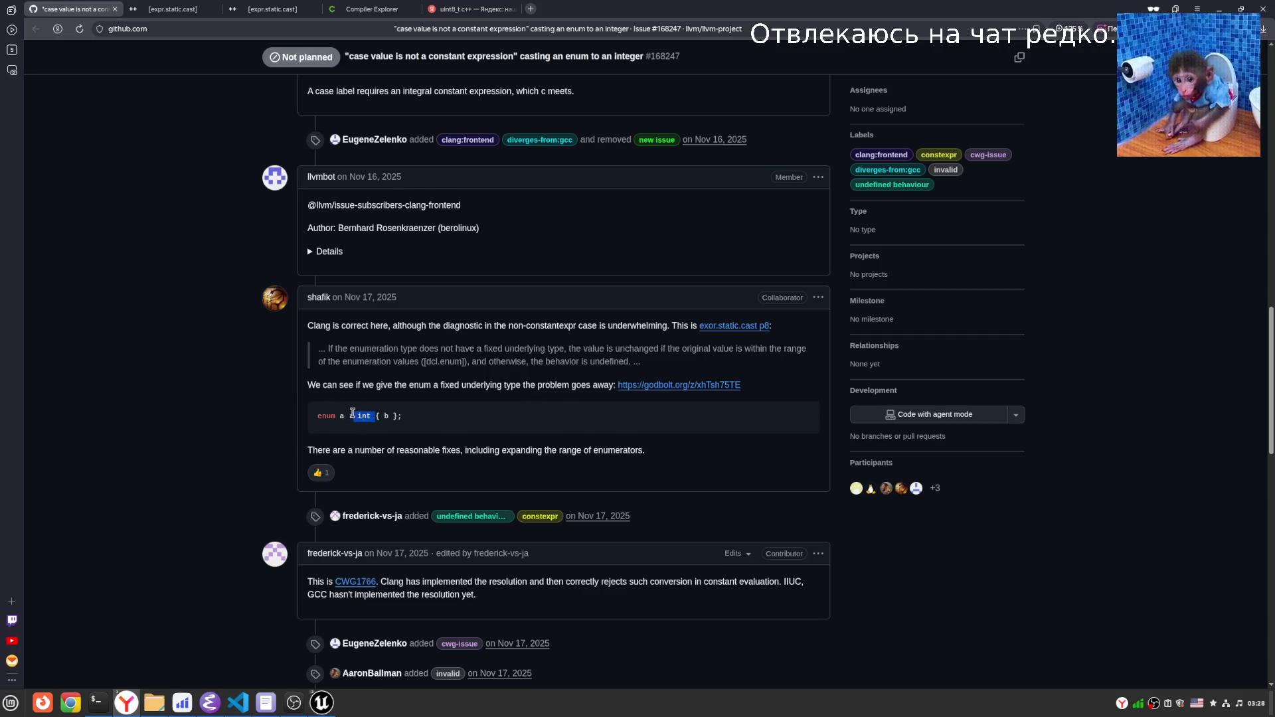
{"action": "left_click", "coordinate": [372, 444]}
{"action": "scroll", "coordinate": [517, 412], "scroll_direction": "down", "scroll_amount": 3}
{"action": "double_click", "coordinate": [388, 237]}
{"action": "left_click_drag", "start_coordinate": [351, 237], "coordinate": [395, 237]}
{"action": "left_click", "coordinate": [453, 303]}
Review the full enum example line, then switch to Compiler Explorer.
{"action": "scroll", "coordinate": [564, 325], "scroll_direction": "down", "scroll_amount": 5}
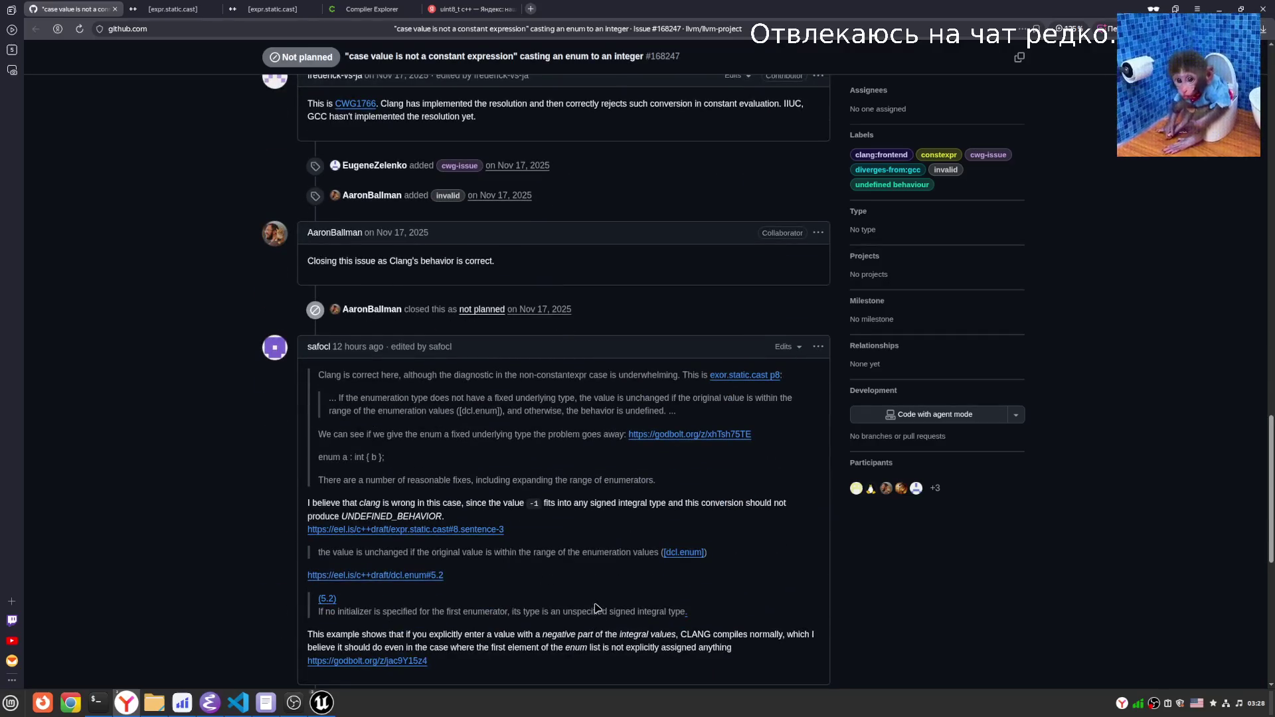
{"action": "scroll", "coordinate": [585, 604], "scroll_direction": "up", "scroll_amount": 4}
{"action": "left_click_drag", "start_coordinate": [321, 174], "coordinate": [804, 178]}
{"action": "left_click", "coordinate": [432, 206]}
{"action": "left_click_drag", "start_coordinate": [317, 177], "coordinate": [413, 185]}
{"action": "left_click", "coordinate": [429, 242]}
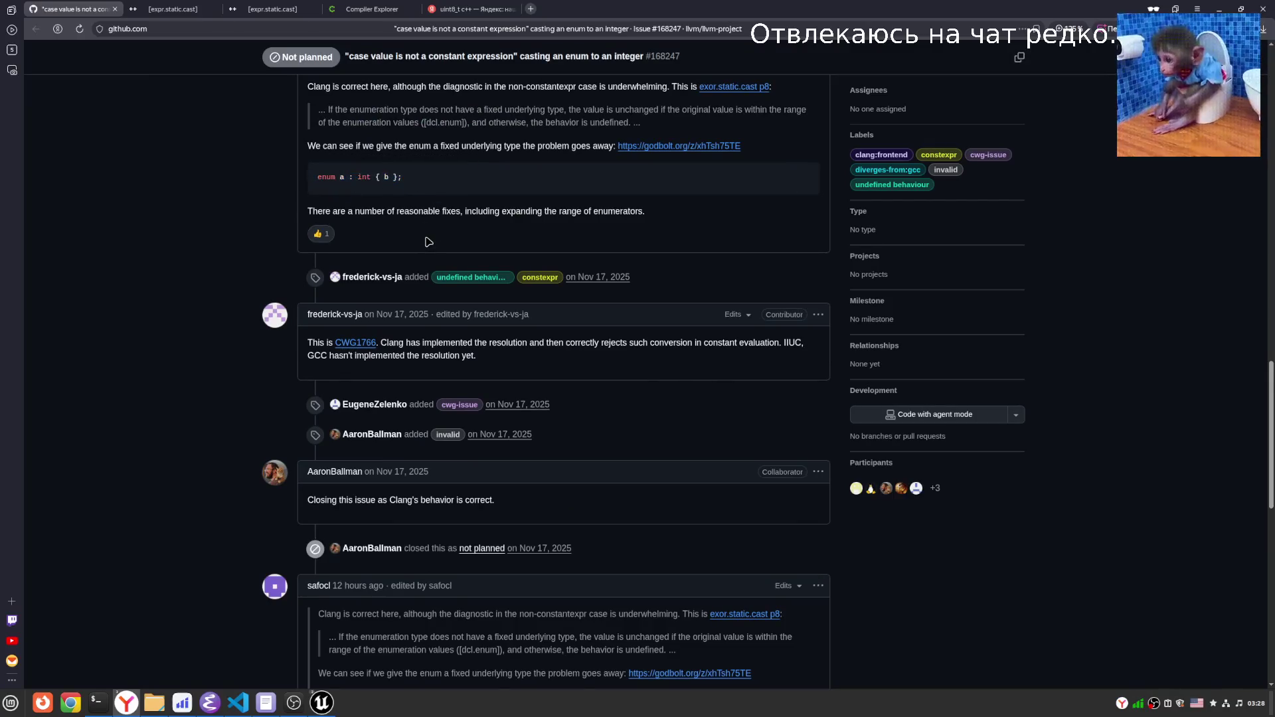
{"action": "left_click", "coordinate": [330, 6]}
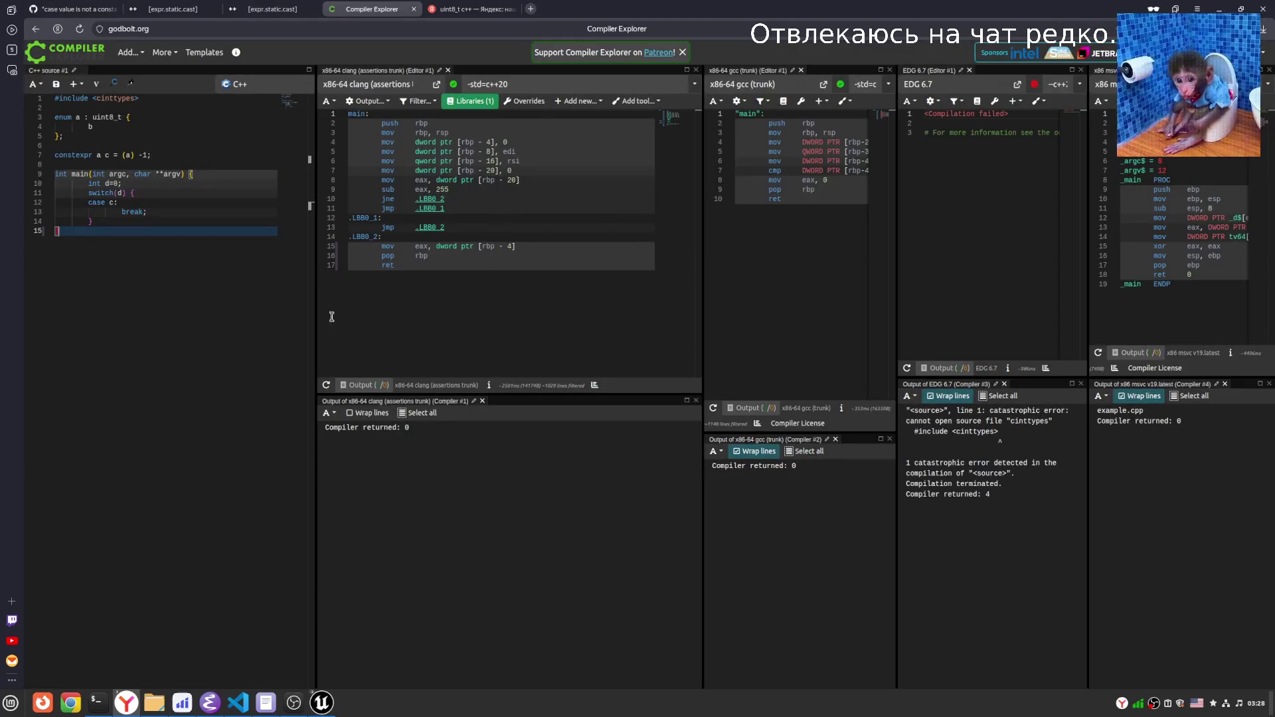
Compare the source's uint8_t enum and 'constexpr a c = (a) -1' line against the issue.
{"action": "left_click", "coordinate": [117, 120]}
{"action": "left_click", "coordinate": [130, 137]}
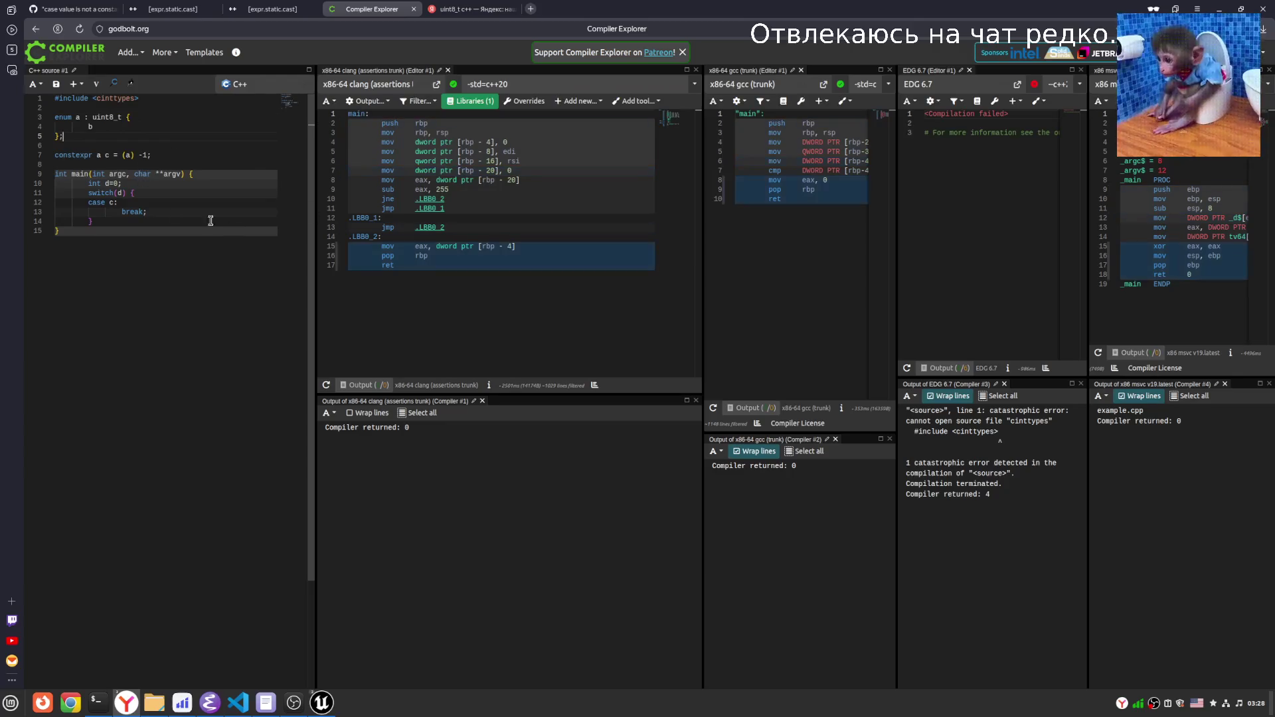
{"action": "left_click_drag", "start_coordinate": [162, 155], "coordinate": [55, 145]}
{"action": "left_click", "coordinate": [166, 157]}
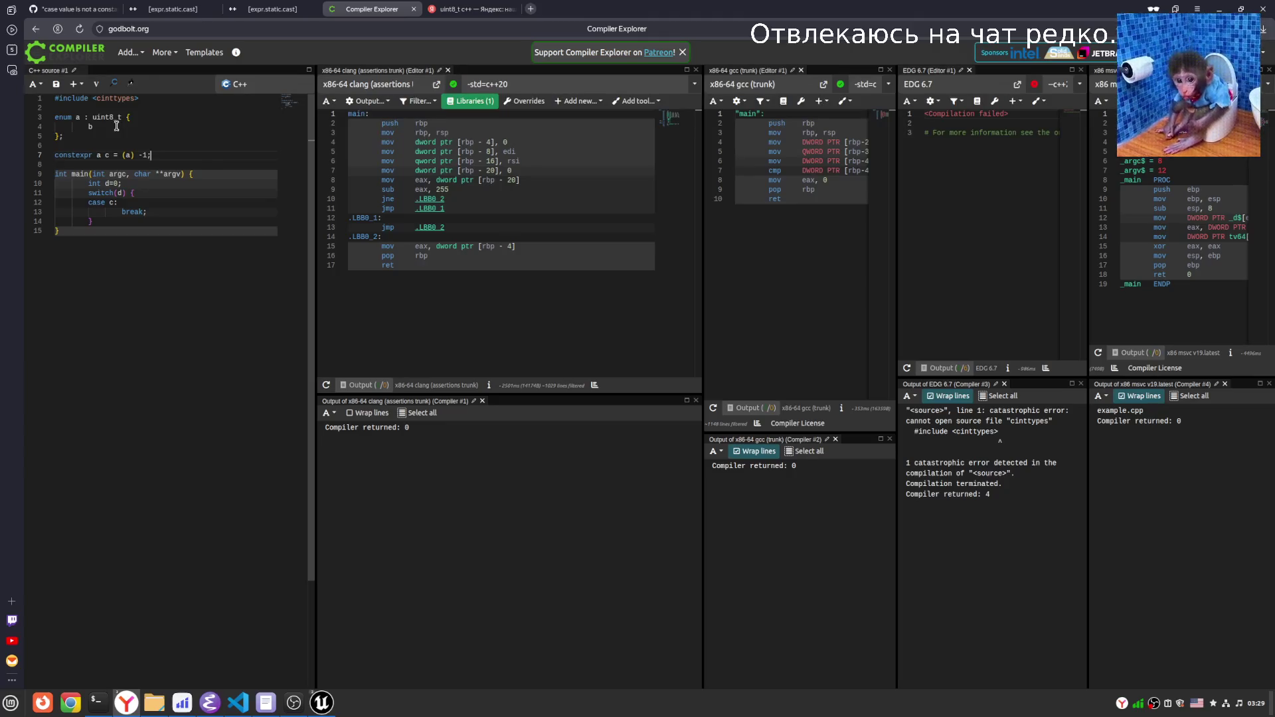
{"action": "left_click", "coordinate": [151, 154]}
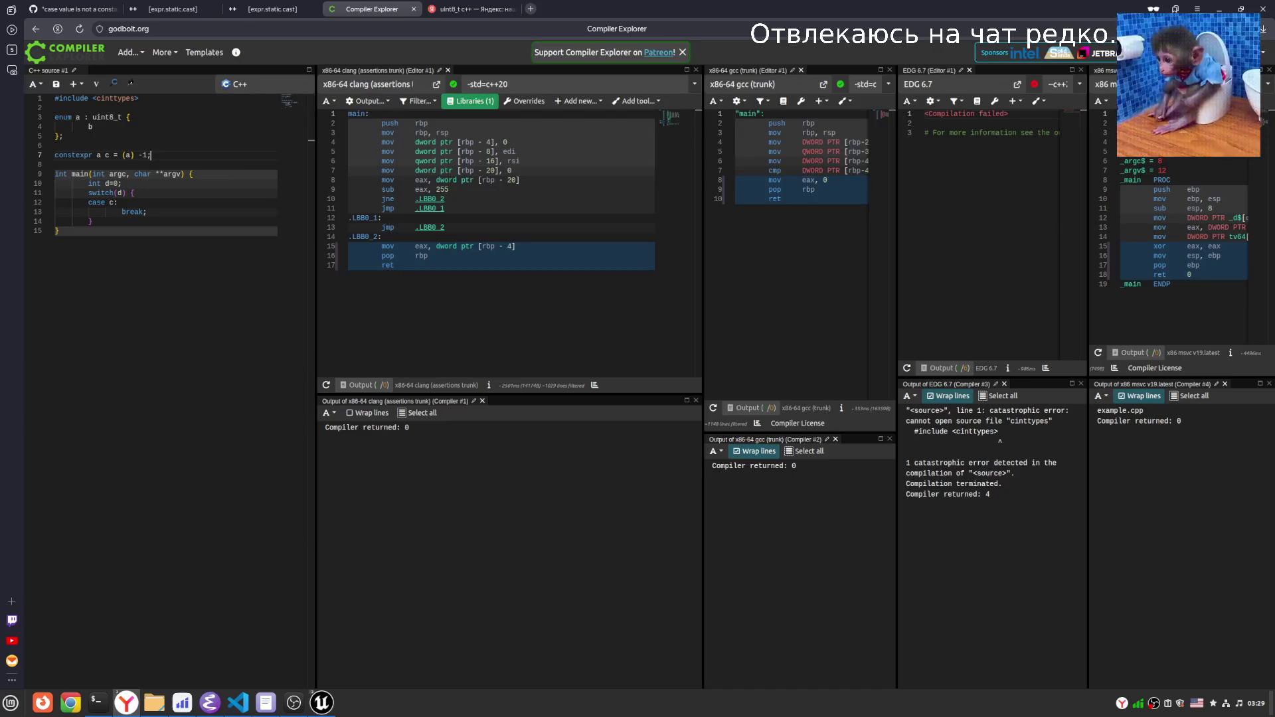
{"action": "left_click", "coordinate": [166, 120]}
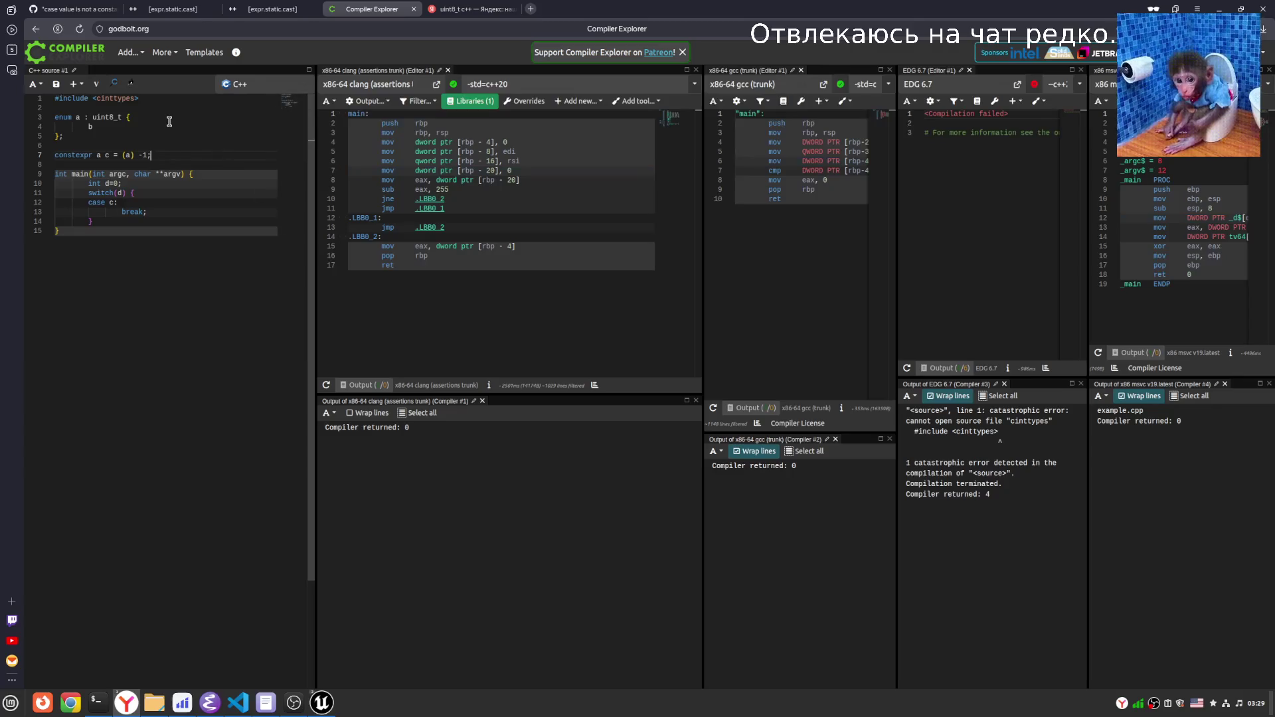
{"action": "left_click_drag", "start_coordinate": [84, 118], "coordinate": [125, 118]}
{"action": "left_click", "coordinate": [143, 133]}
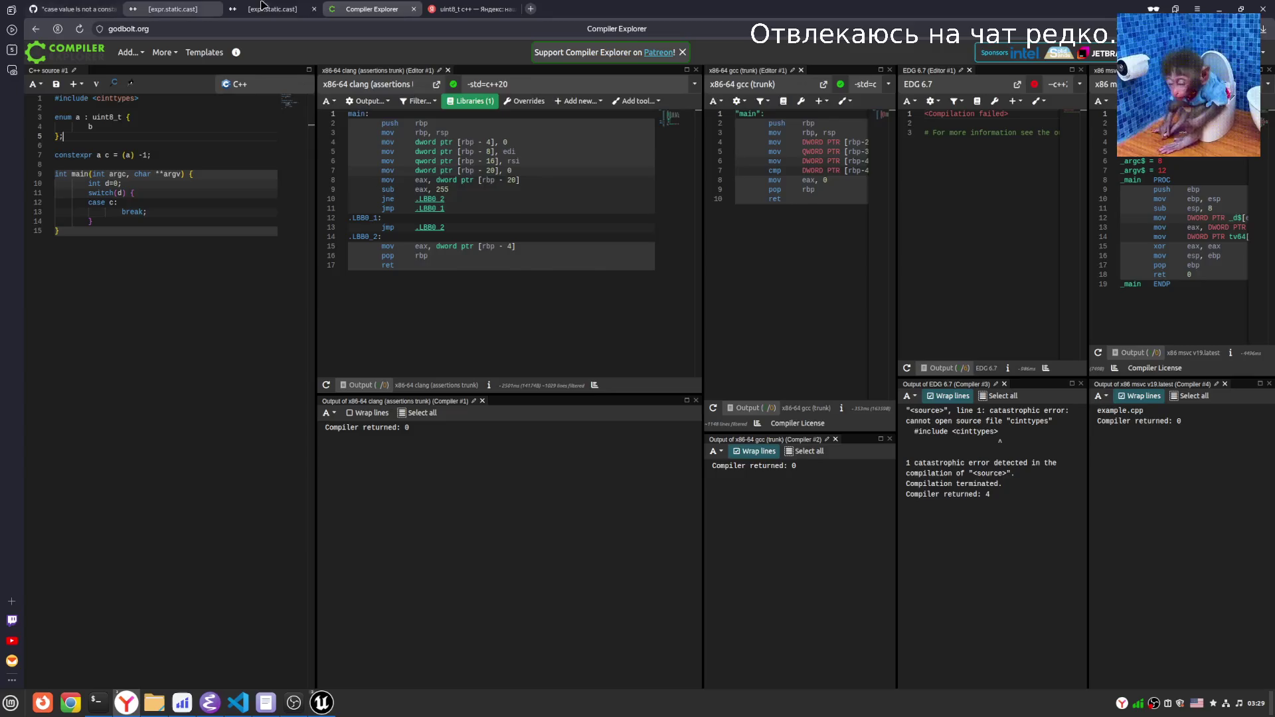
{"action": "key", "text": "ctrl+shift+Tab"}
{"action": "key", "text": "ctrl+shift+Tab"}
{"action": "key", "text": "ctrl+shift+Tab"}
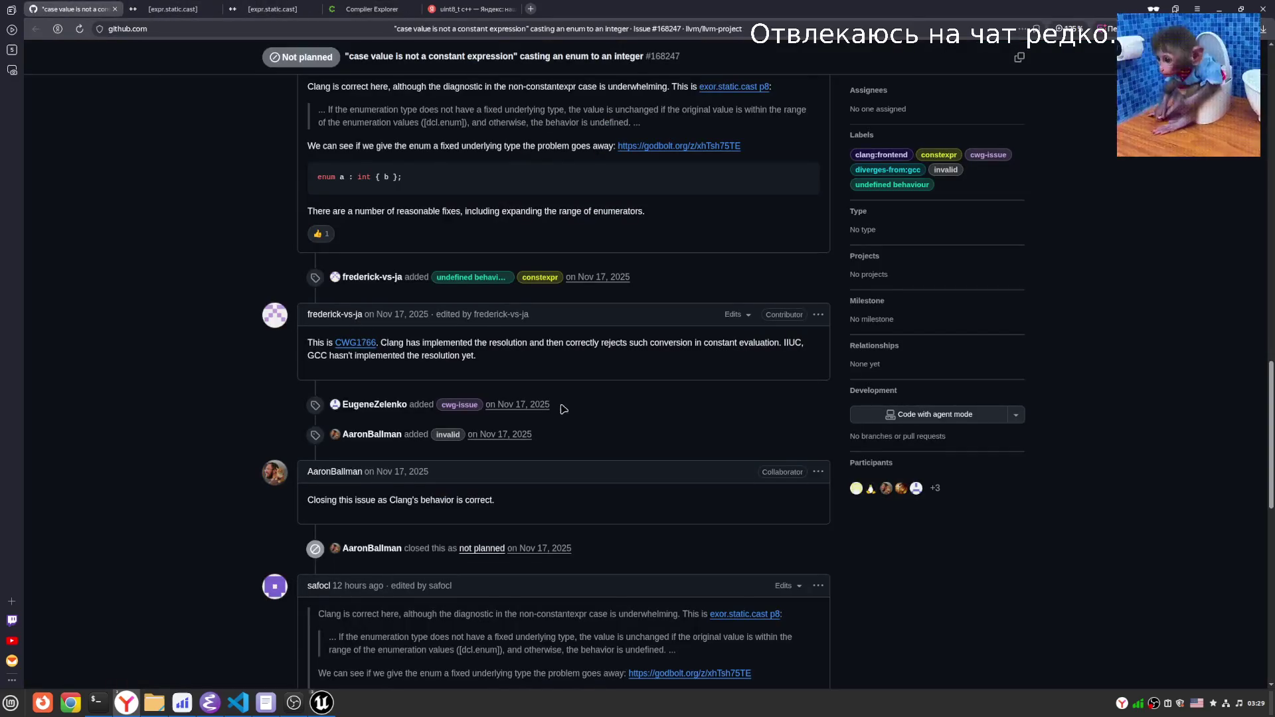
Select the quoted enumeration-range sentence and check its translation options.
{"action": "scroll", "coordinate": [564, 410], "scroll_direction": "up", "scroll_amount": 3}
{"action": "scroll", "coordinate": [623, 504], "scroll_direction": "down", "scroll_amount": 6}
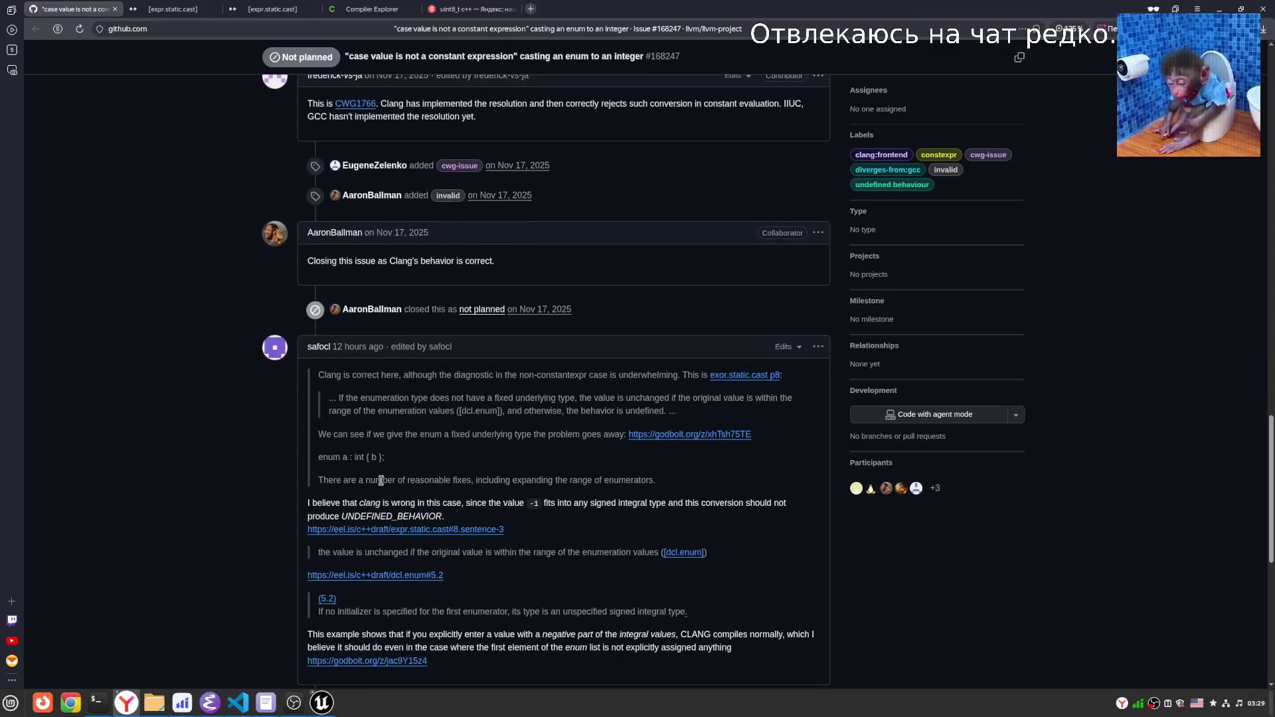
{"action": "left_click_drag", "start_coordinate": [411, 552], "coordinate": [659, 553]}
{"action": "left_click", "coordinate": [639, 578]}
{"action": "scroll", "coordinate": [640, 578], "scroll_direction": "down", "scroll_amount": 1}
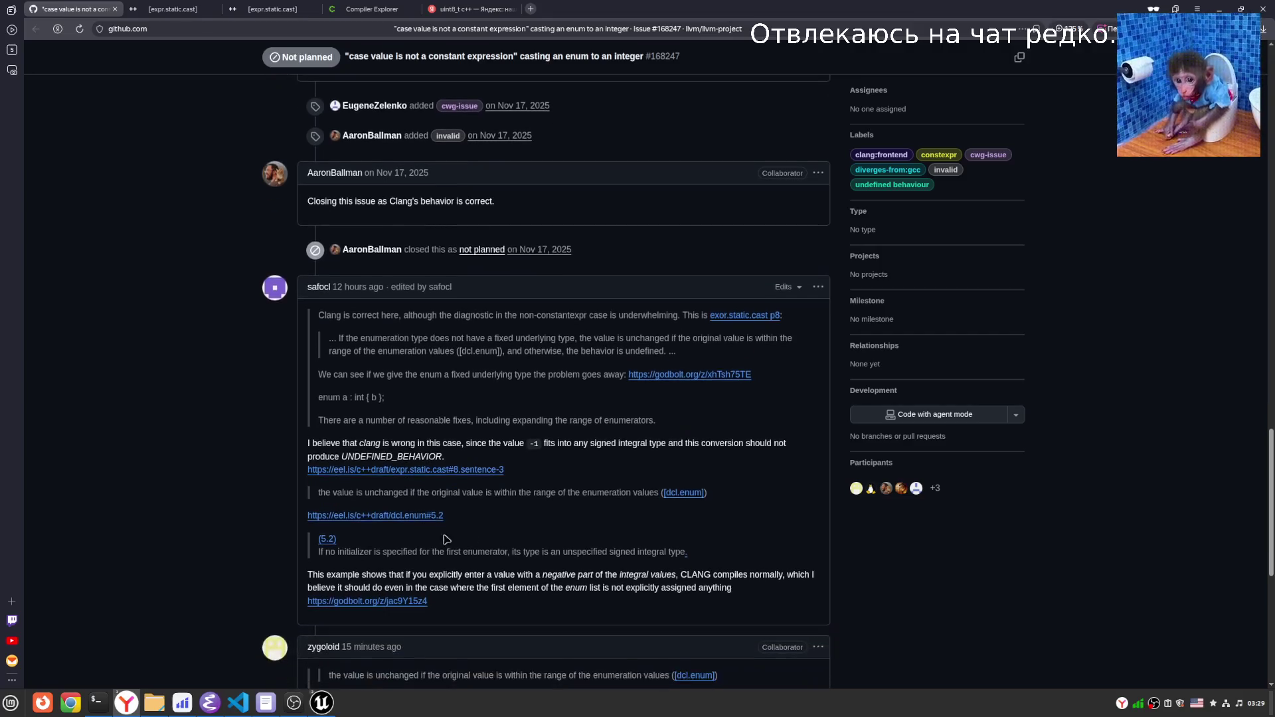
{"action": "left_click_drag", "start_coordinate": [317, 554], "coordinate": [688, 553]}
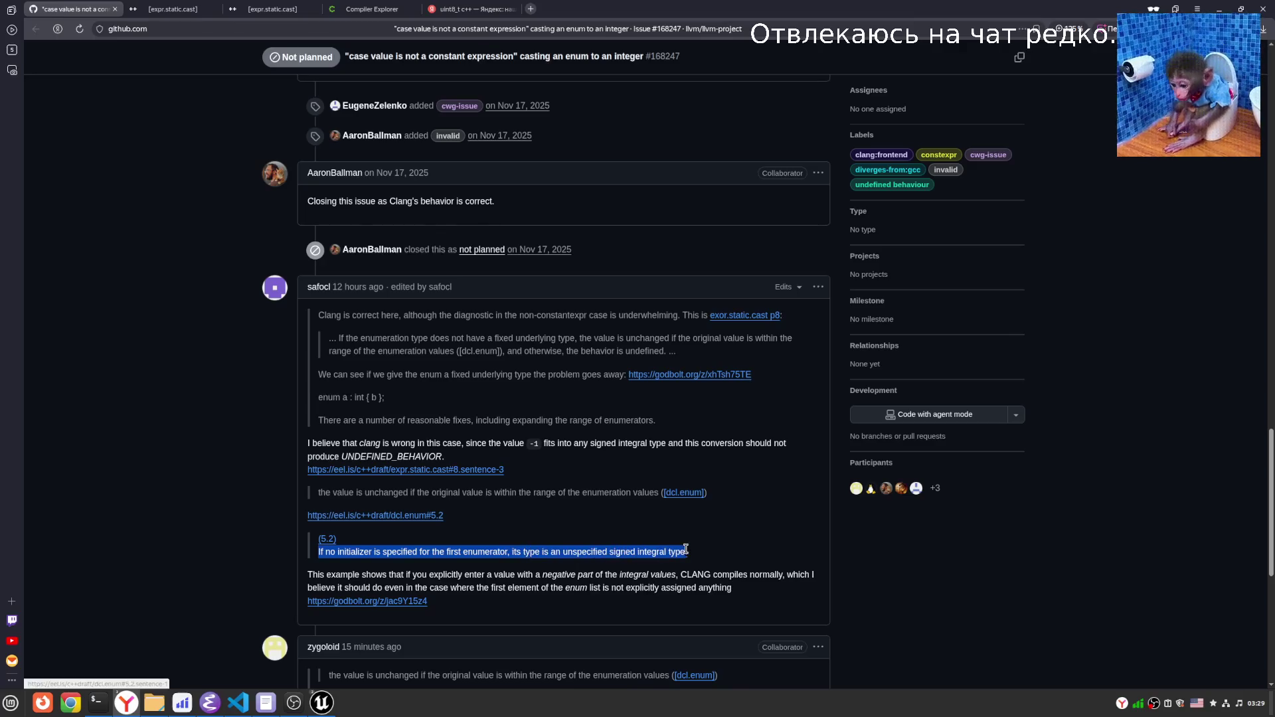
{"action": "right_click", "coordinate": [606, 554]}
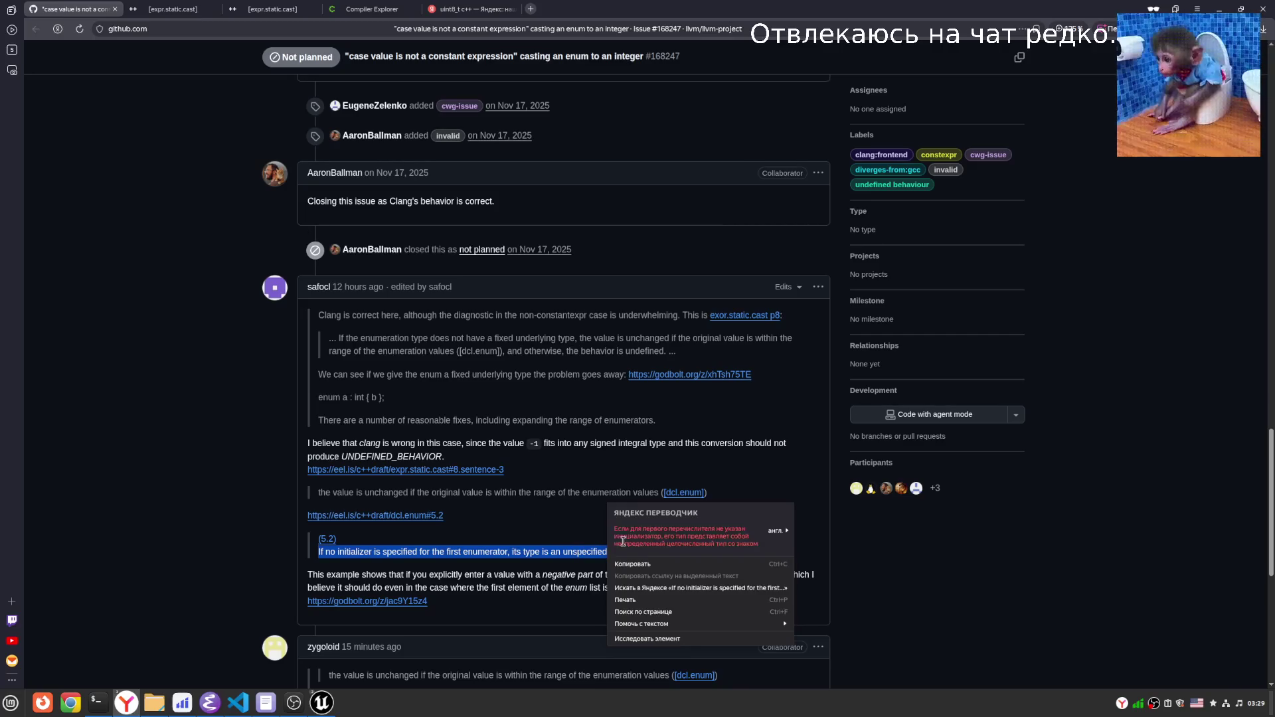
Briefly switch to Unreal Engine and back, then scroll down to the collaborator's reply.
{"action": "key", "text": "alt+Tab"}
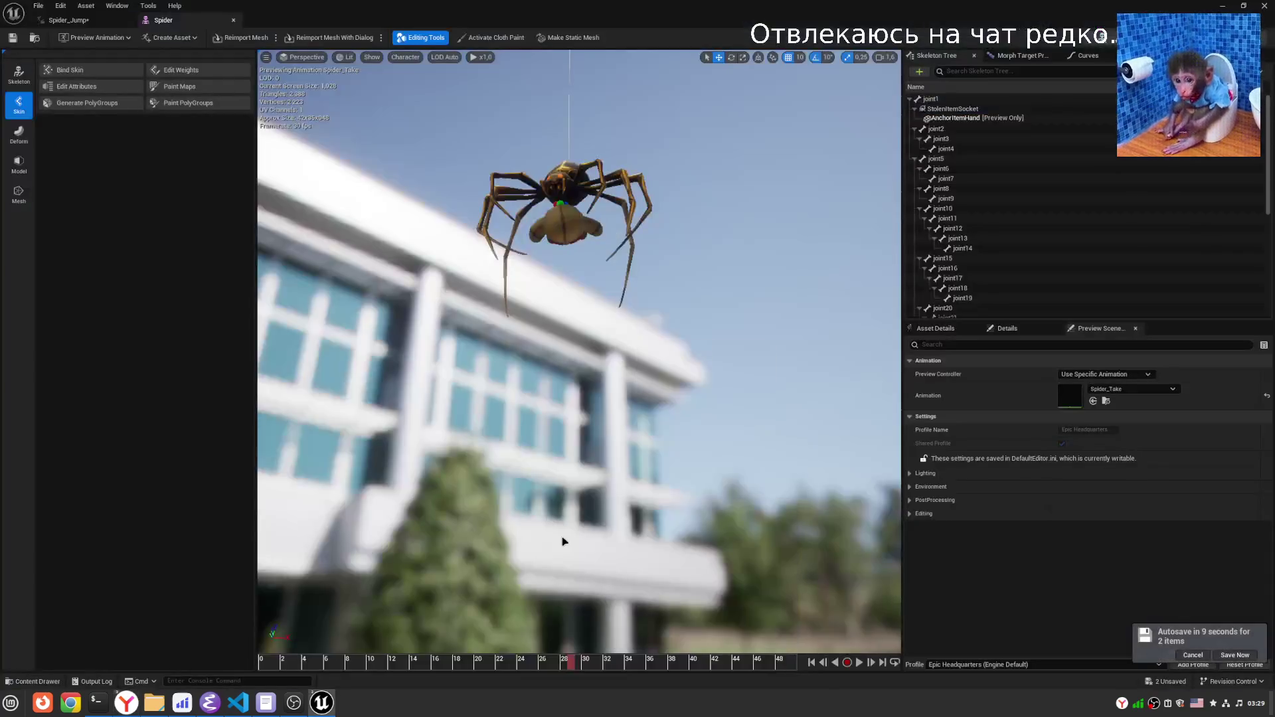
{"action": "mouse_move", "coordinate": [126, 703]}
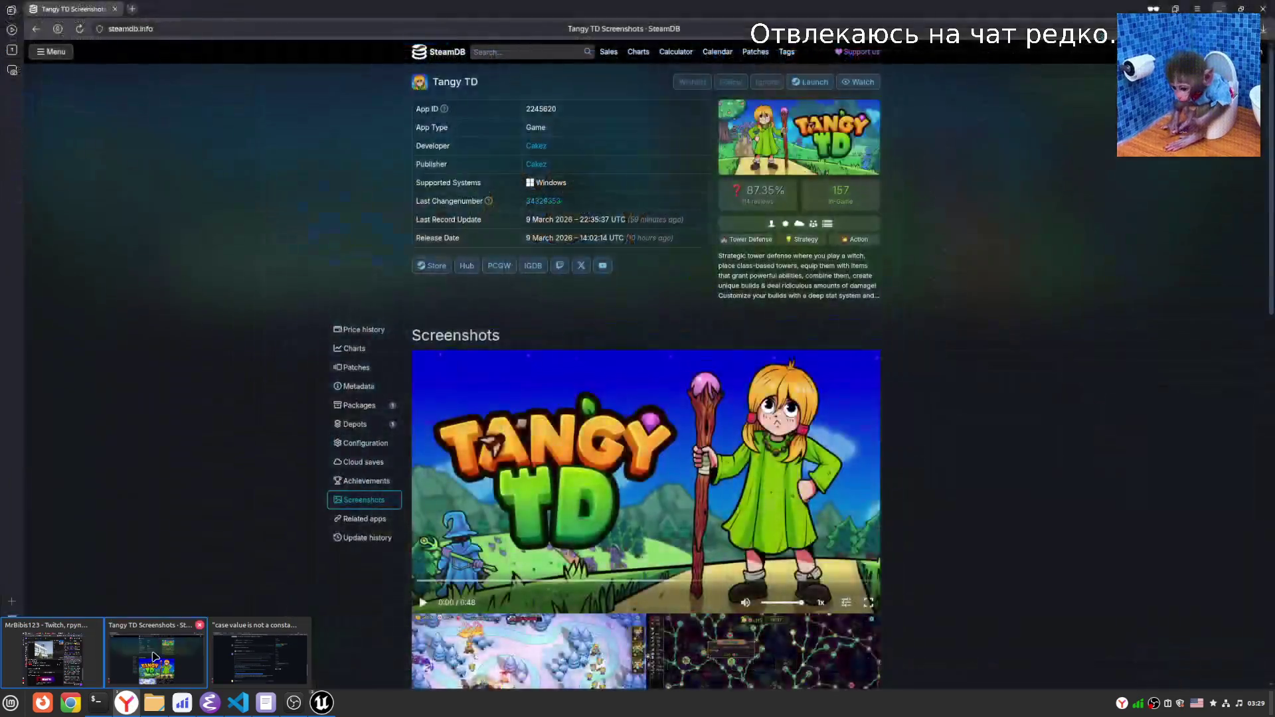
{"action": "left_click", "coordinate": [259, 657]}
{"action": "left_click", "coordinate": [606, 537]}
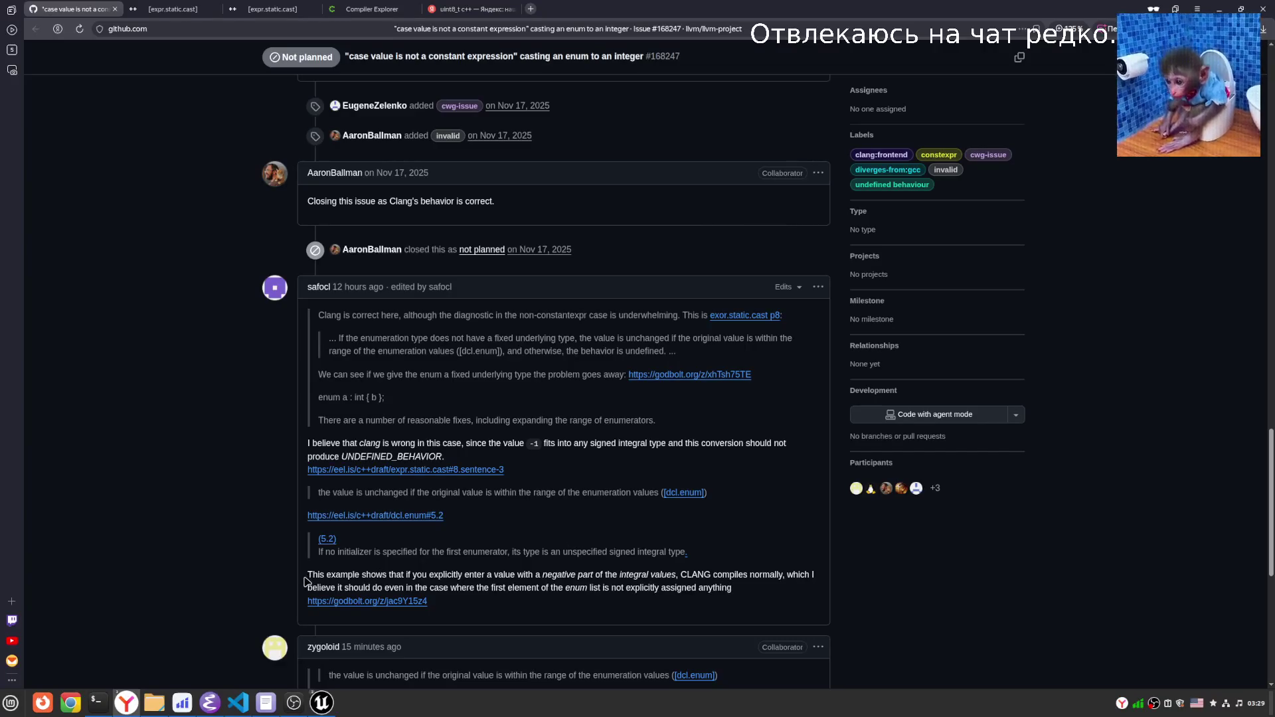
{"action": "scroll", "coordinate": [435, 593], "scroll_direction": "down", "scroll_amount": 1}
{"action": "scroll", "coordinate": [436, 592], "scroll_direction": "down", "scroll_amount": 1}
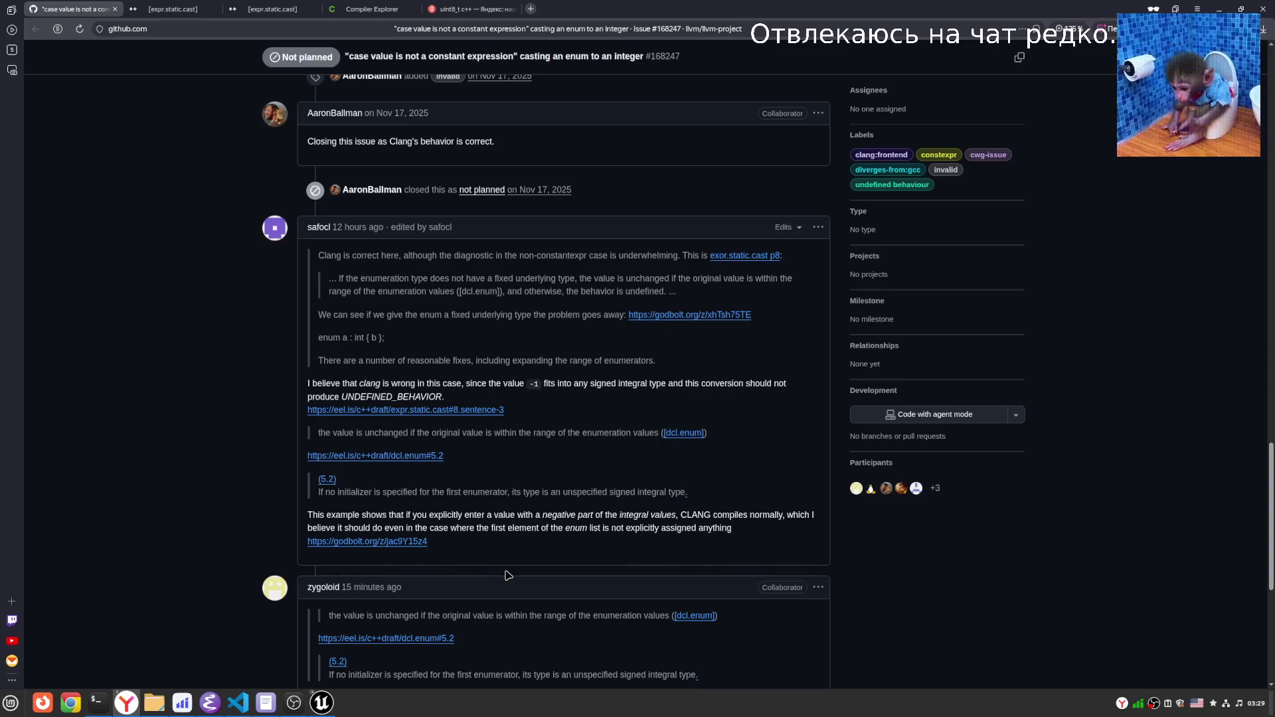
{"action": "right_click", "coordinate": [507, 576]}
{"action": "left_click", "coordinate": [507, 530]}
{"action": "scroll", "coordinate": [510, 525], "scroll_direction": "down", "scroll_amount": 3}
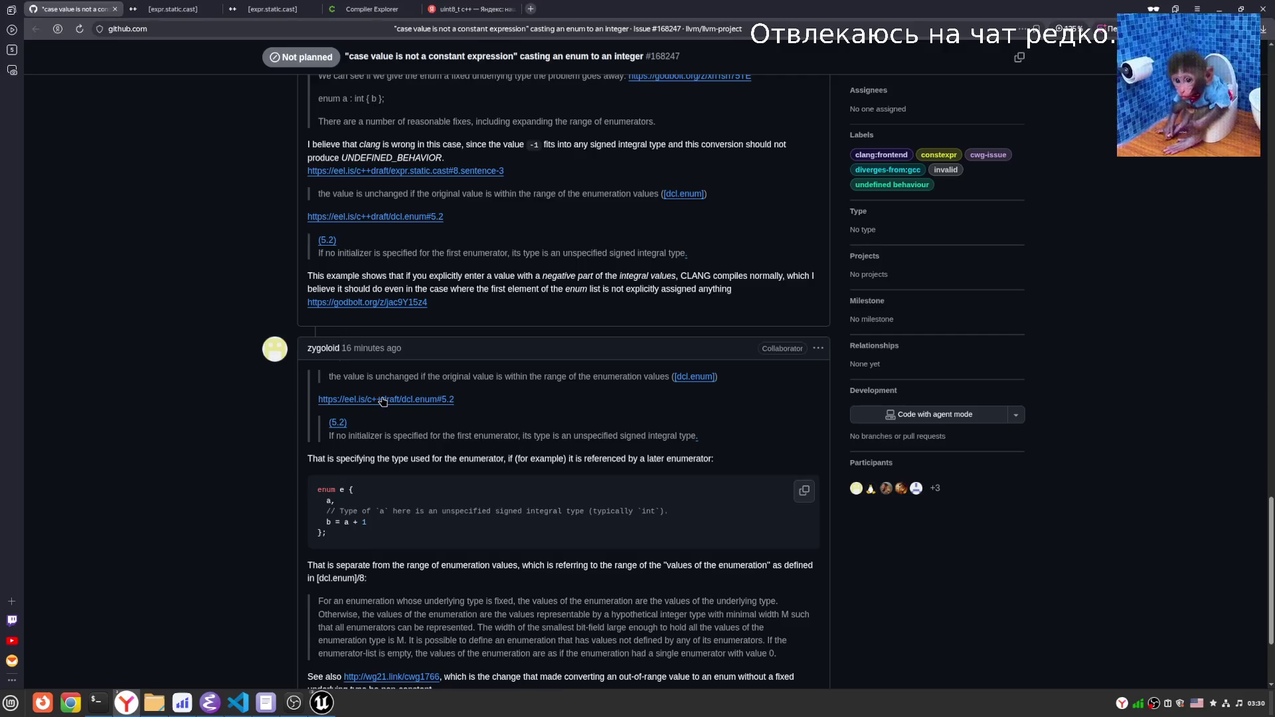
Read the reply's sentence on specifying the enumerator type and its 'unspecified' code comment.
{"action": "scroll", "coordinate": [392, 385], "scroll_direction": "up", "scroll_amount": 5}
{"action": "scroll", "coordinate": [408, 425], "scroll_direction": "down", "scroll_amount": 6}
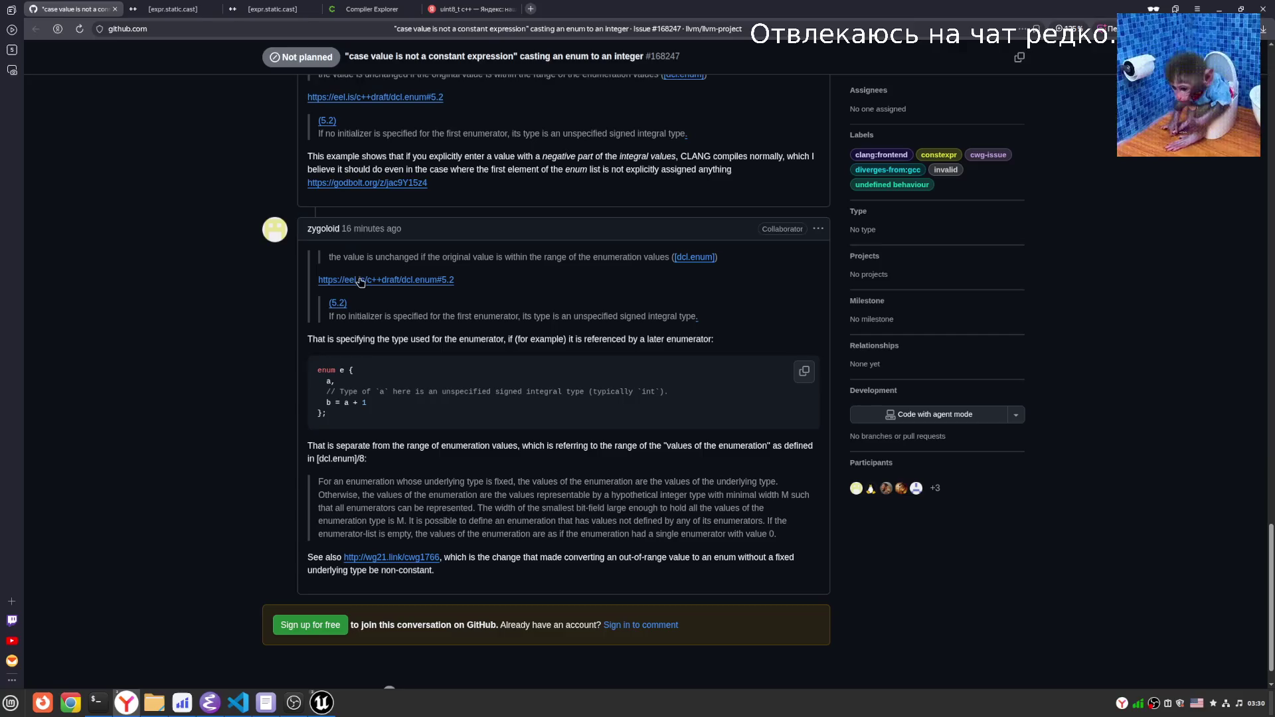
{"action": "scroll", "coordinate": [361, 384], "scroll_direction": "up", "scroll_amount": 2}
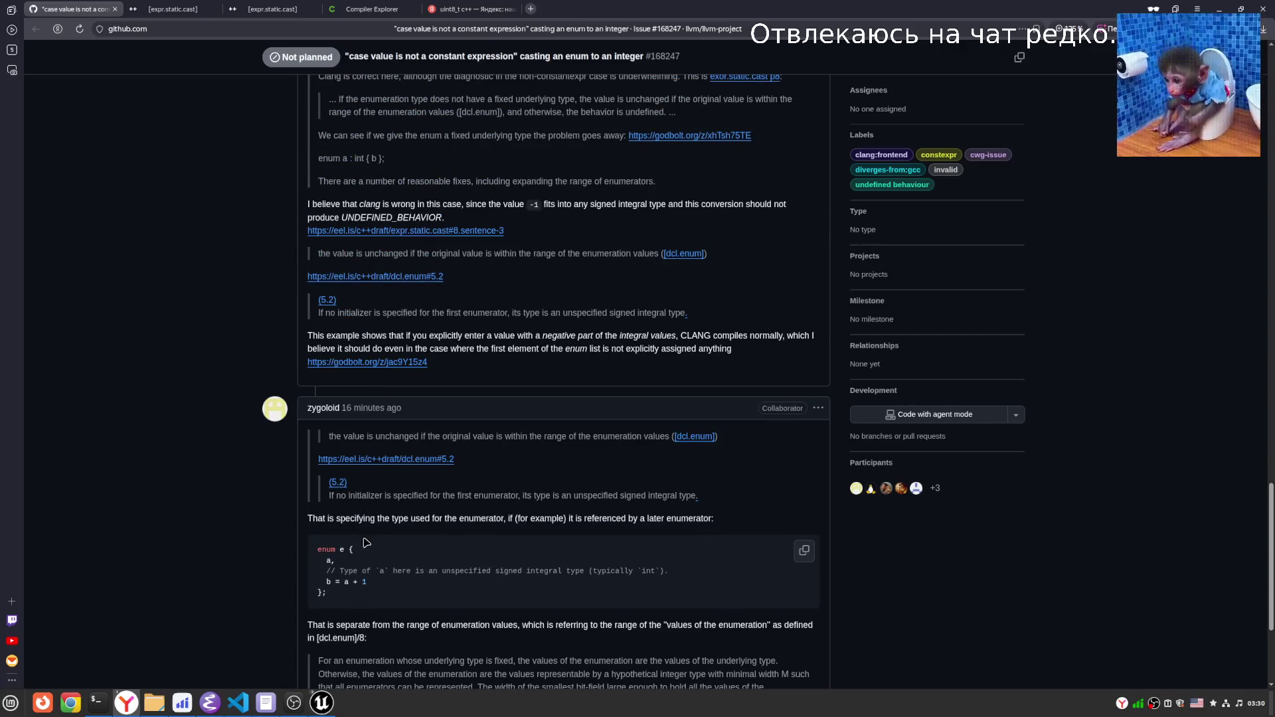
{"action": "mouse_move", "coordinate": [308, 518]}
{"action": "left_mouse_down"}
{"action": "mouse_move", "coordinate": [460, 519]}
{"action": "mouse_move", "coordinate": [480, 531]}
{"action": "mouse_move", "coordinate": [512, 520]}
{"action": "mouse_move", "coordinate": [500, 520]}
{"action": "mouse_move", "coordinate": [778, 524]}
{"action": "mouse_move", "coordinate": [752, 529]}
{"action": "left_mouse_up"}
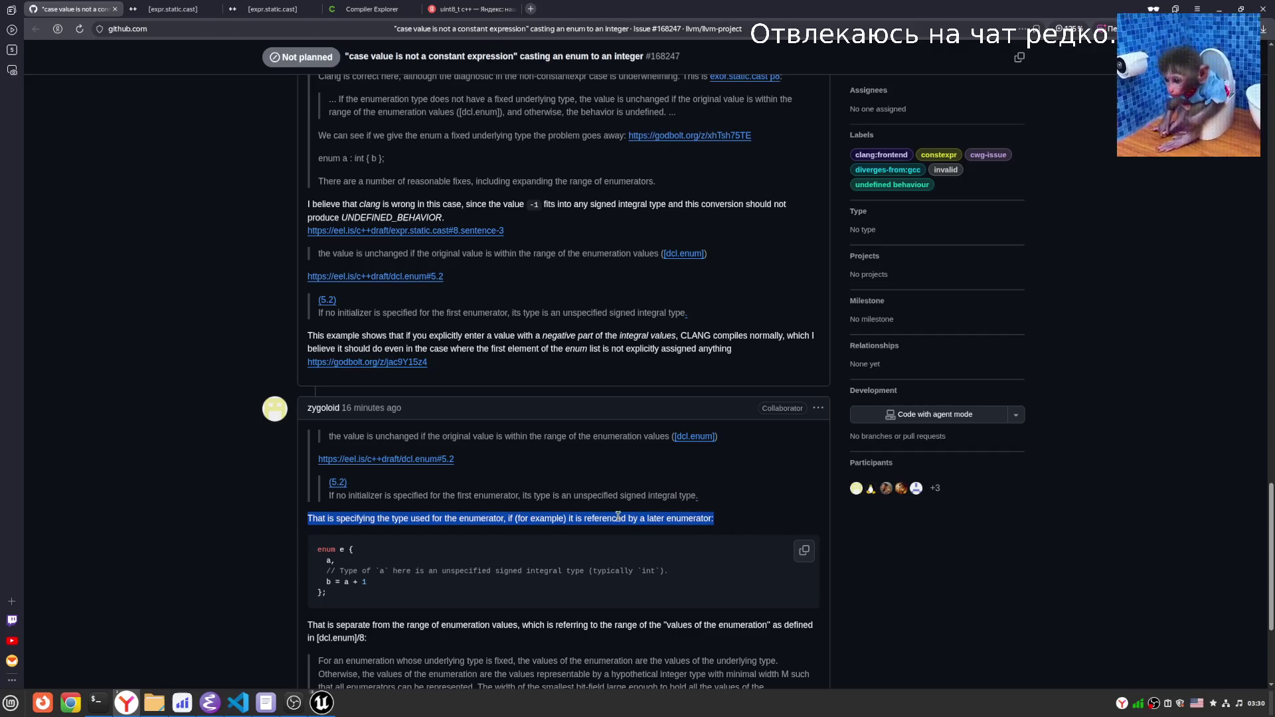
{"action": "right_click", "coordinate": [617, 516]}
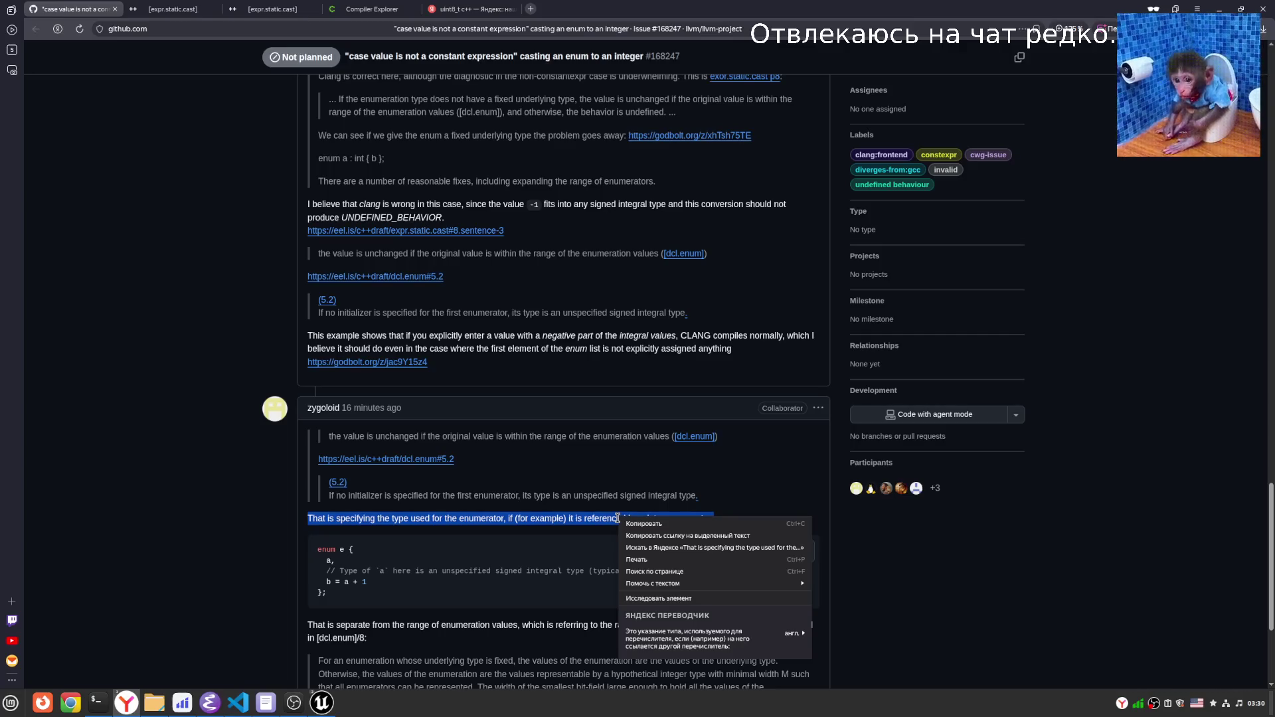
{"action": "left_click", "coordinate": [462, 573]}
{"action": "scroll", "coordinate": [462, 573], "scroll_direction": "down", "scroll_amount": 1}
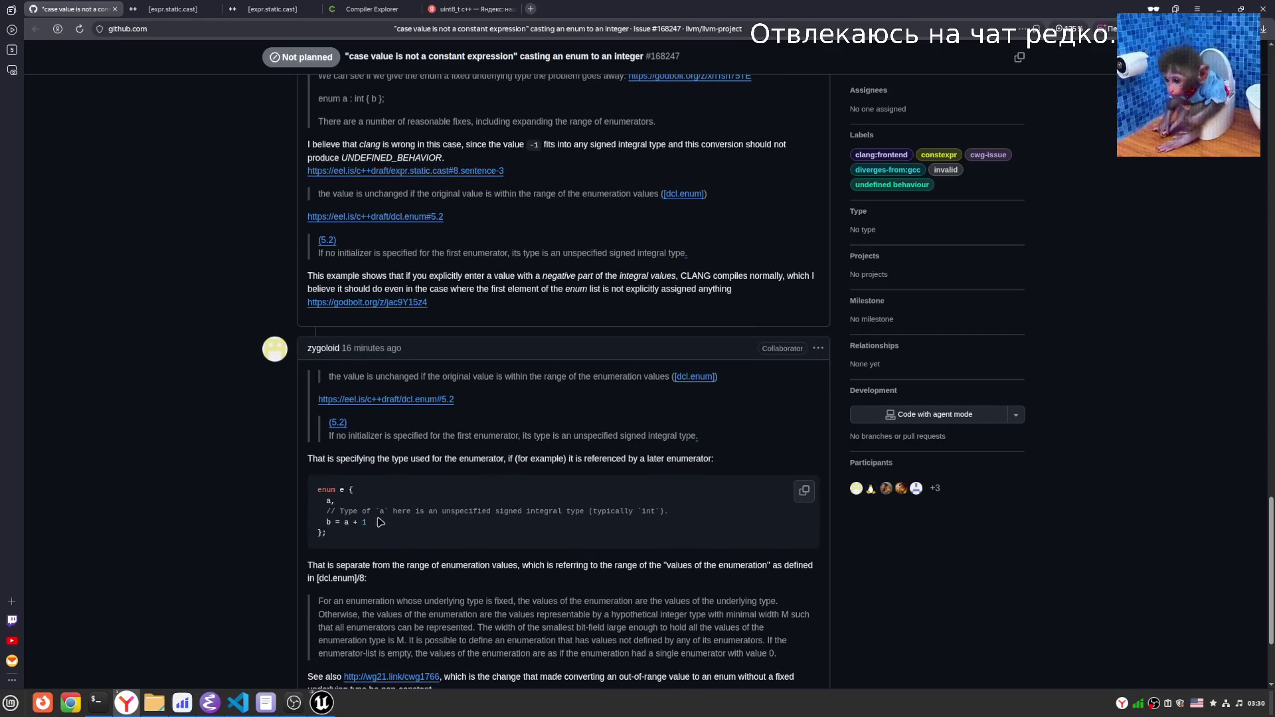
{"action": "double_click", "coordinate": [442, 514]}
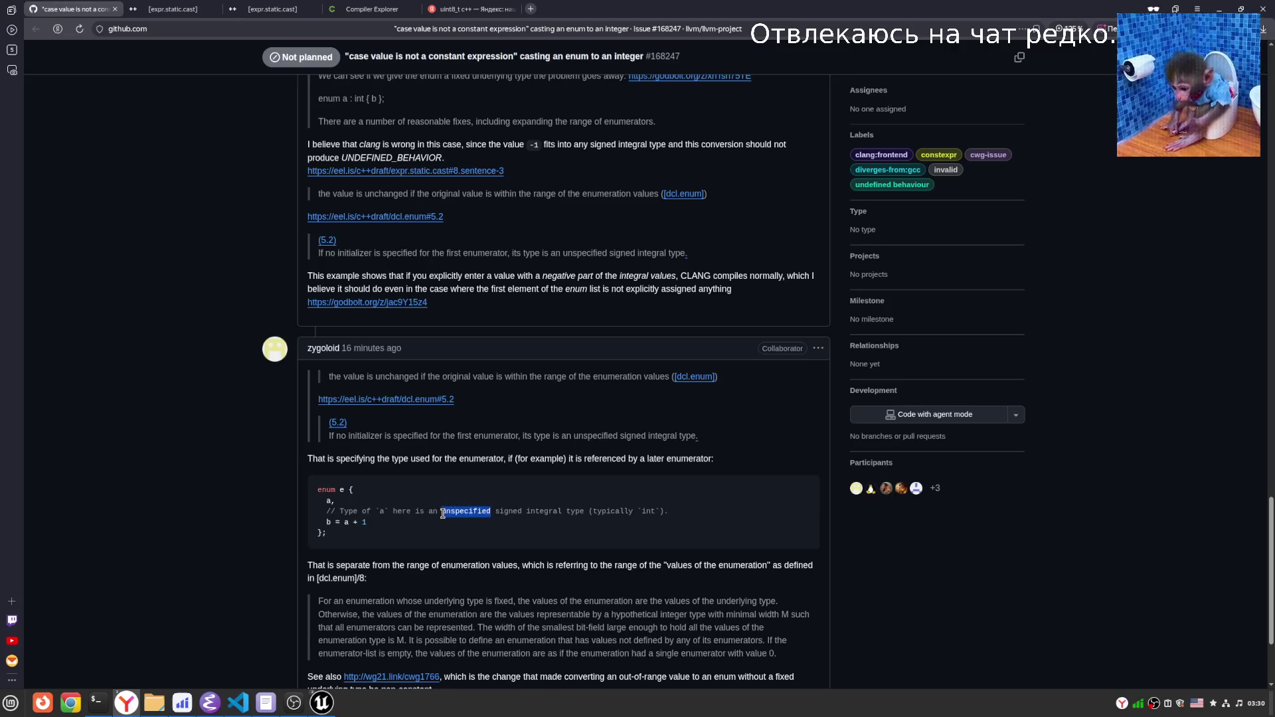
{"action": "left_click", "coordinate": [561, 524]}
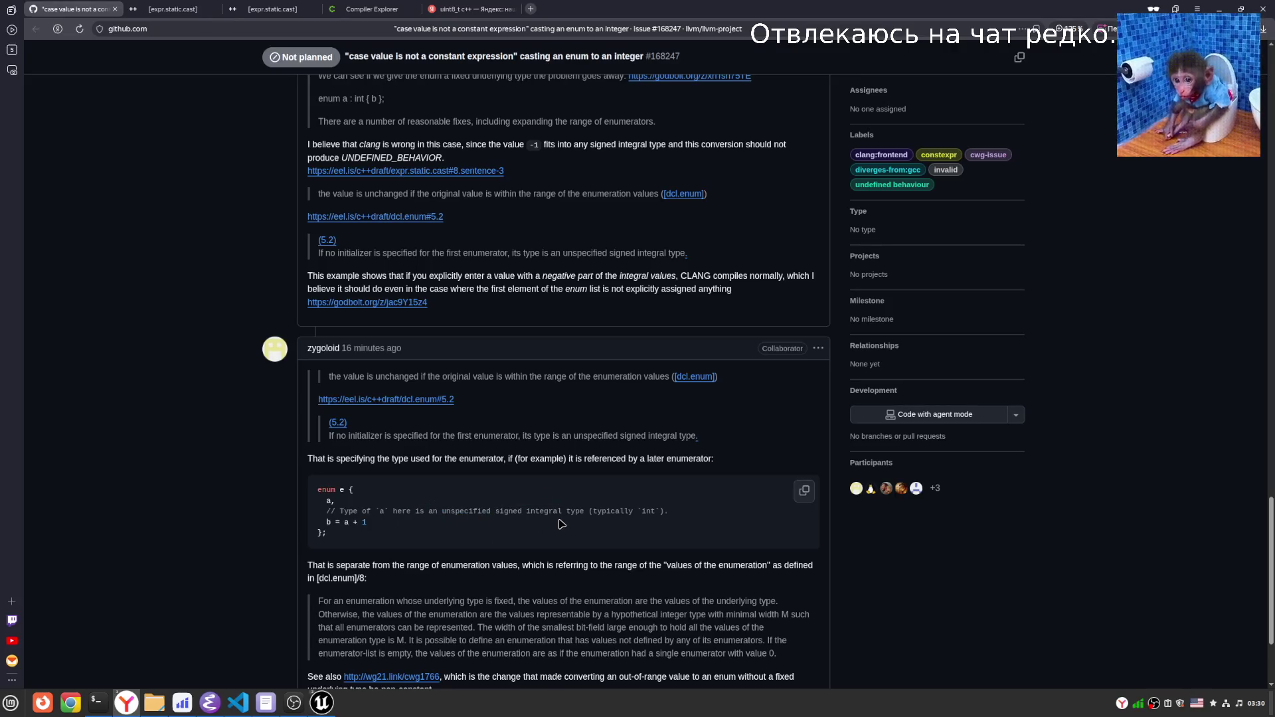
{"action": "left_click", "coordinate": [457, 539]}
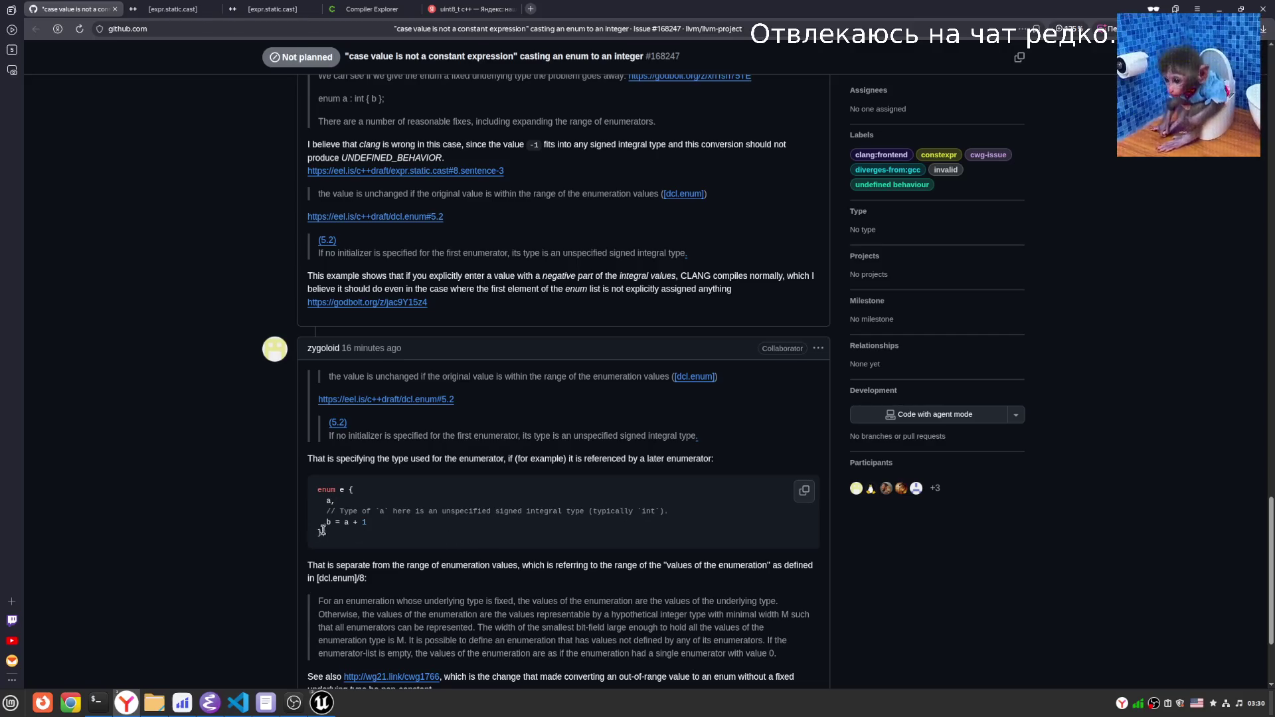
{"action": "scroll", "coordinate": [457, 493], "scroll_direction": "down", "scroll_amount": 2}
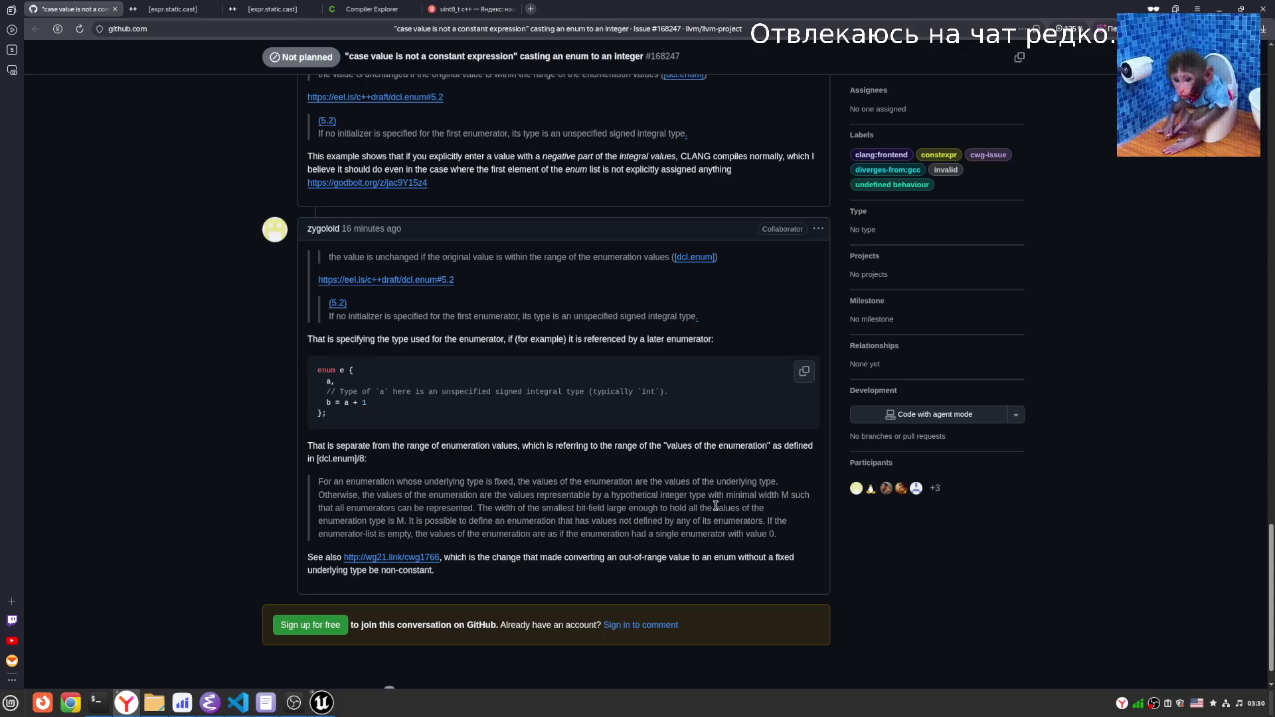
Note the 'a + 1' example, glance at Compiler Explorer's uint8_t enum, then switch to Unreal.
{"action": "mouse_move", "coordinate": [325, 703]}
{"action": "mouse_move", "coordinate": [379, 392]}
{"action": "left_mouse_down"}
{"action": "mouse_move", "coordinate": [375, 406]}
{"action": "mouse_move", "coordinate": [326, 403]}
{"action": "mouse_move", "coordinate": [360, 446]}
{"action": "mouse_move", "coordinate": [351, 372]}
{"action": "mouse_move", "coordinate": [407, 415]}
{"action": "mouse_move", "coordinate": [348, 409]}
{"action": "left_mouse_up"}
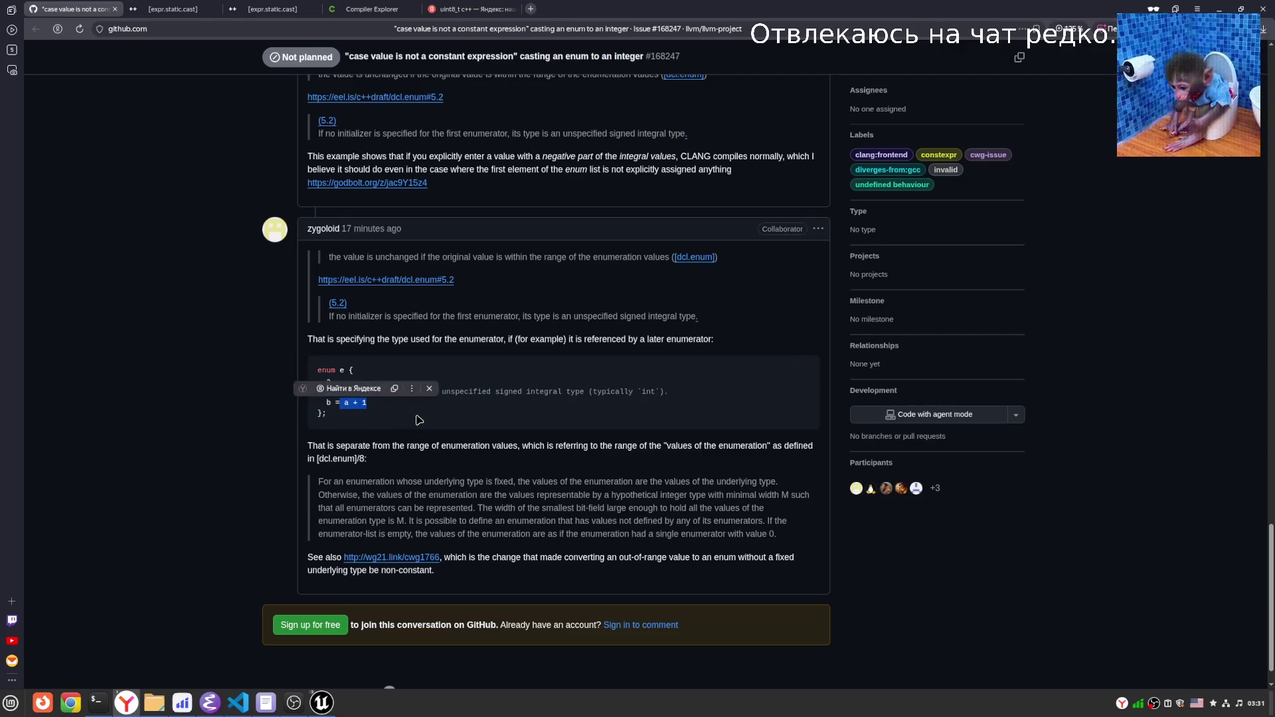
{"action": "left_click", "coordinate": [370, 8]}
{"action": "left_click", "coordinate": [108, 117]}
{"action": "scroll", "coordinate": [224, 13], "scroll_direction": "up", "scroll_amount": 3}
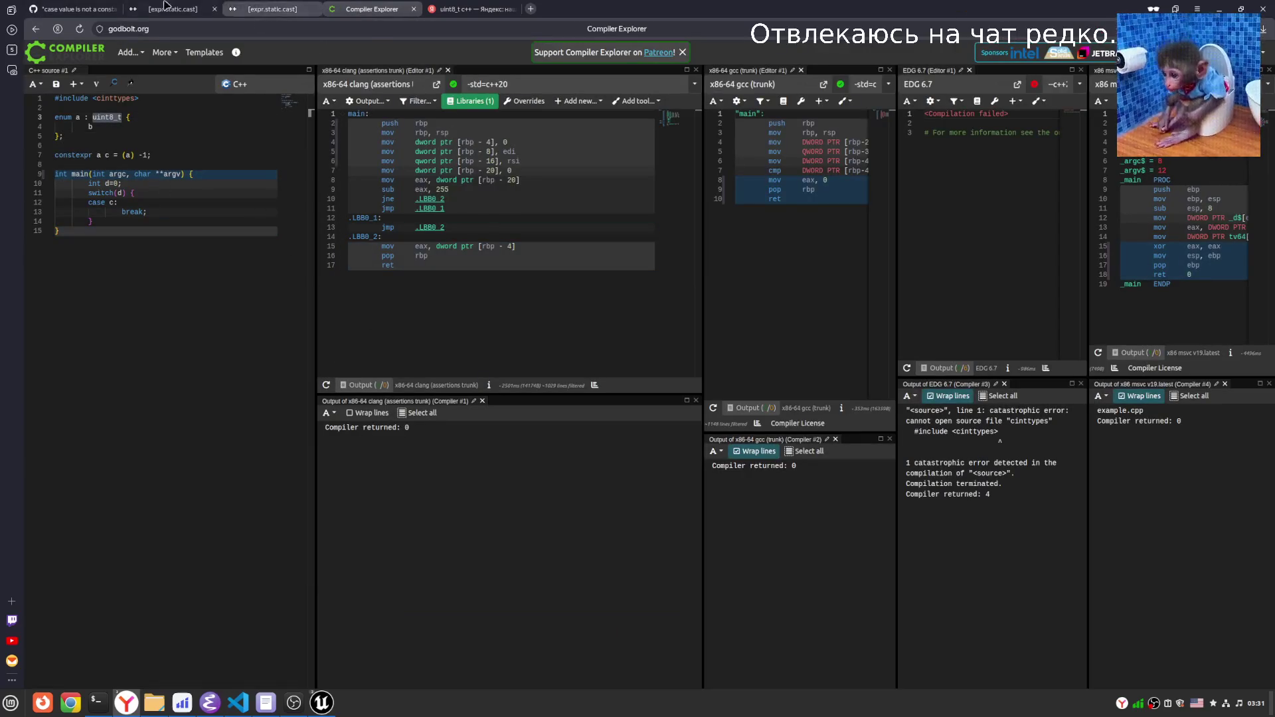
{"action": "key", "text": "alt+Tab"}
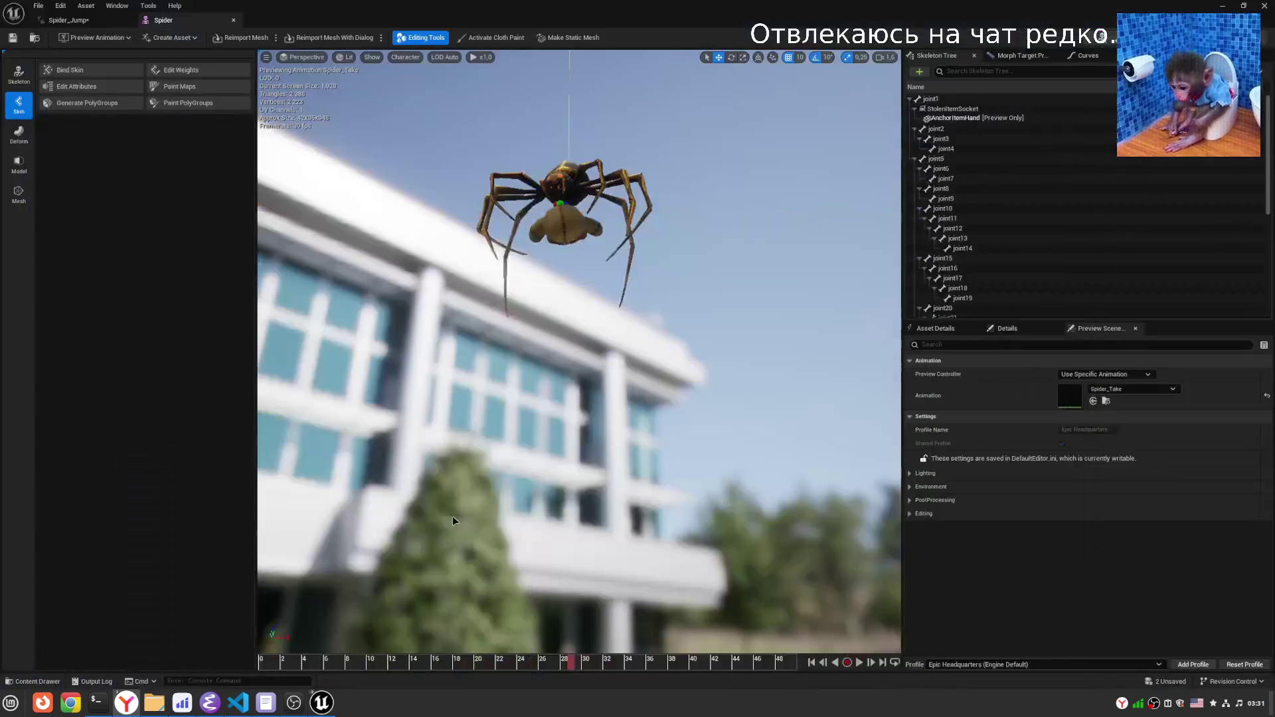
Select the PostProcessVolume and browse the Content Browser to Colorama/Colorama/Original's LUT textures.
{"action": "key", "text": "alt+Tab"}
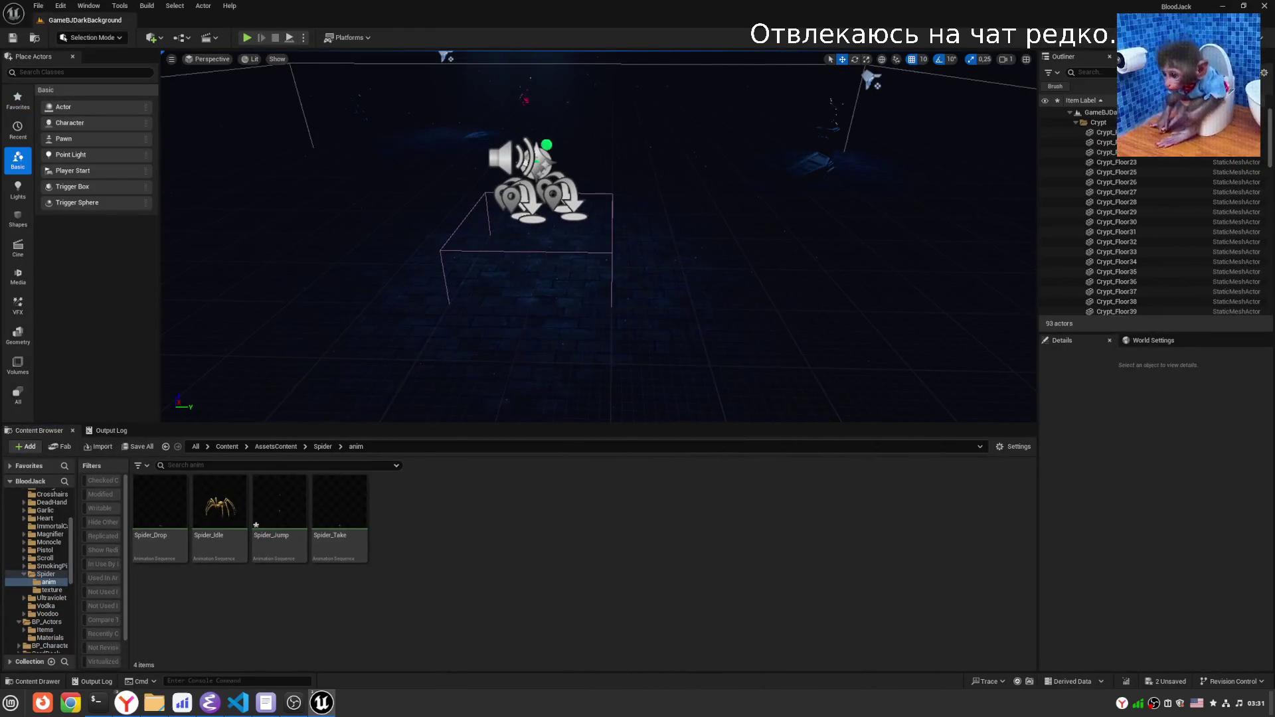
{"action": "left_click", "coordinate": [596, 254]}
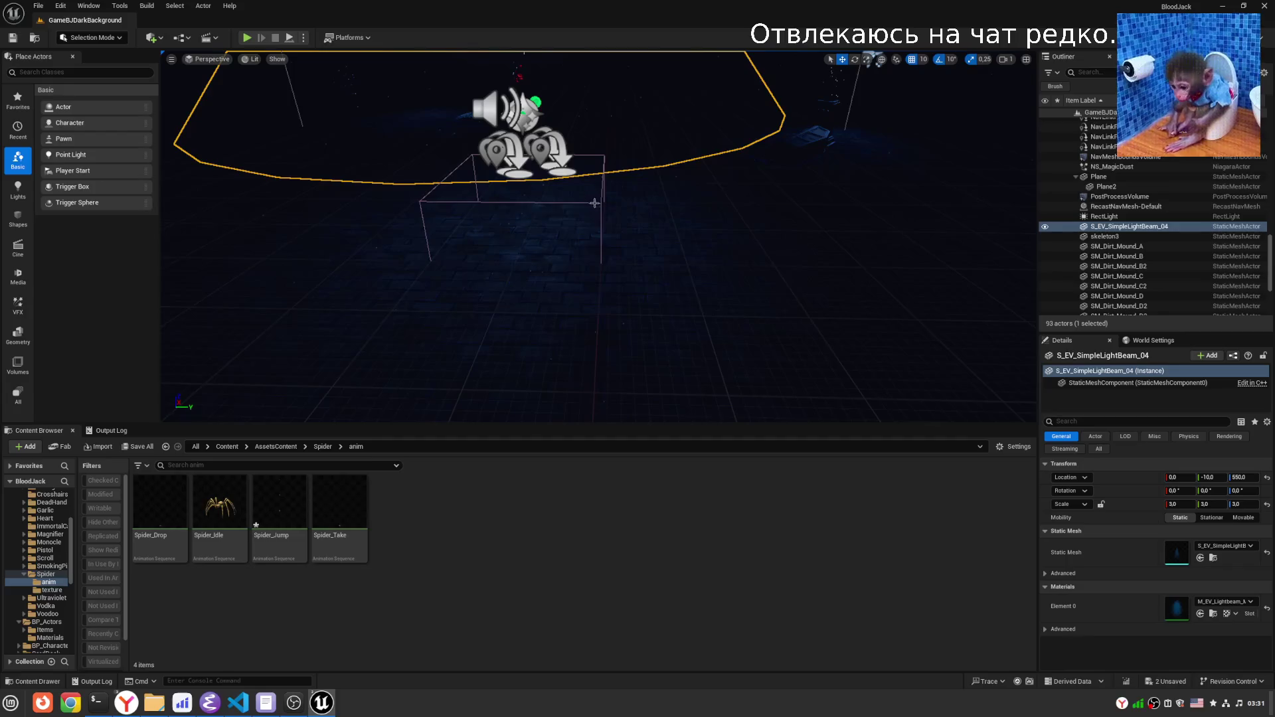
{"action": "left_click", "coordinate": [598, 205]}
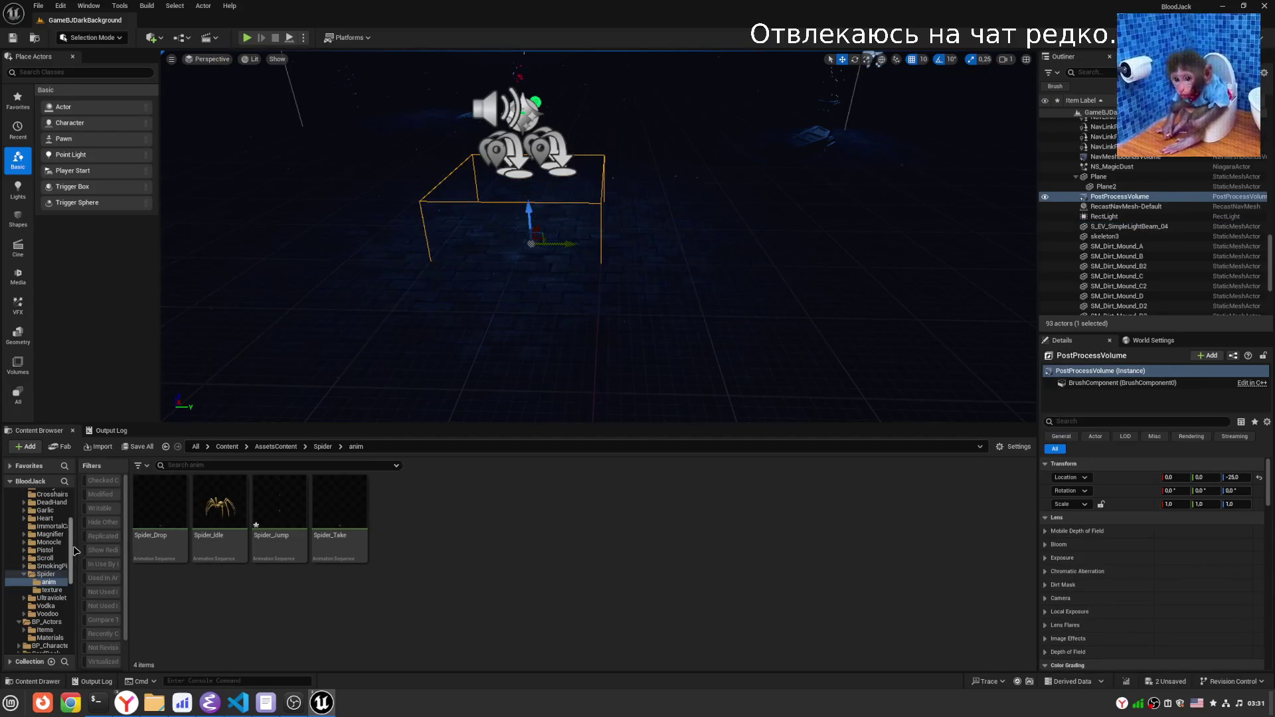
{"action": "left_click_drag", "start_coordinate": [76, 571], "coordinate": [111, 571]}
{"action": "scroll", "coordinate": [61, 568], "scroll_direction": "up", "scroll_amount": 5}
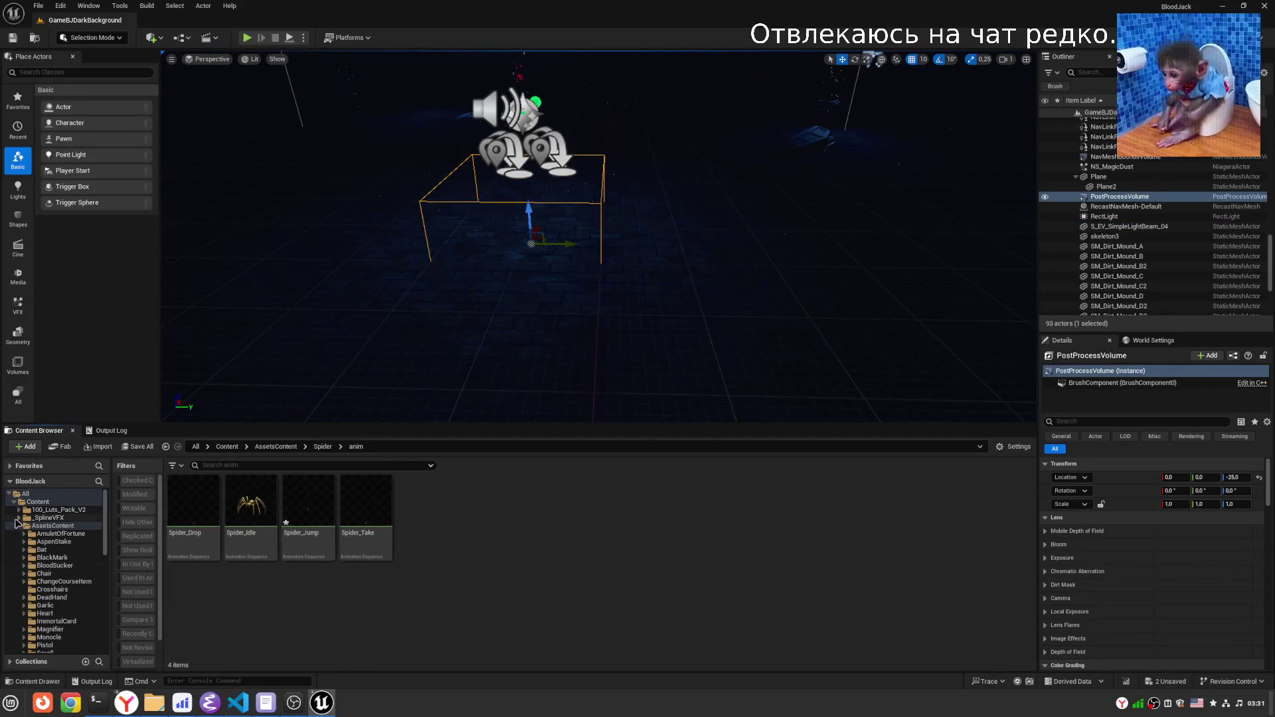
{"action": "double_click", "coordinate": [53, 525]}
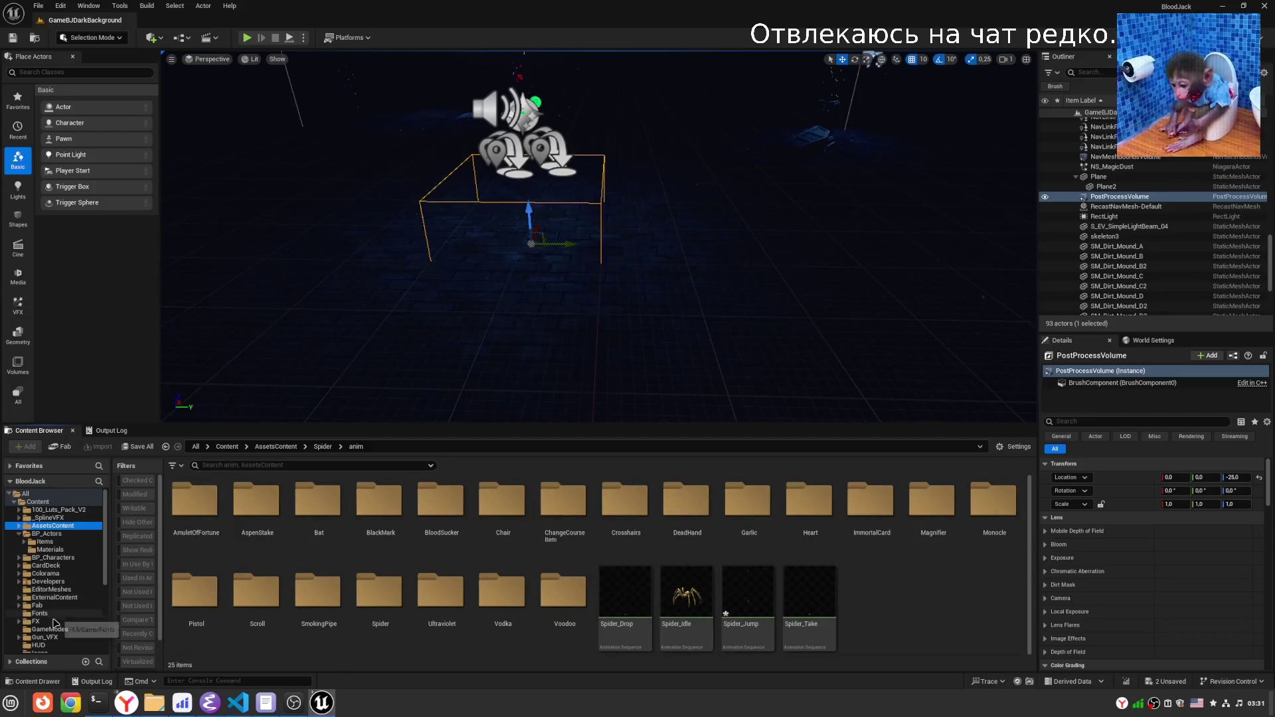
{"action": "left_click", "coordinate": [73, 573]}
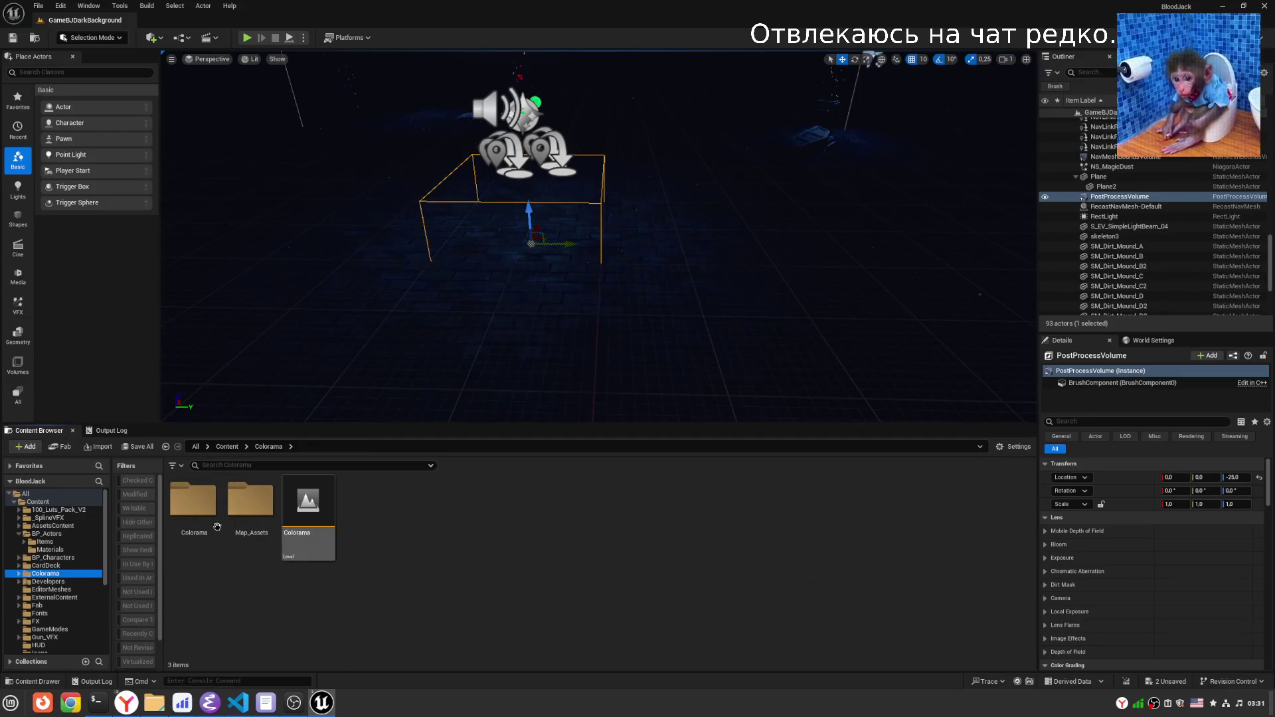
{"action": "double_click", "coordinate": [192, 501]}
{"action": "double_click", "coordinate": [296, 528]}
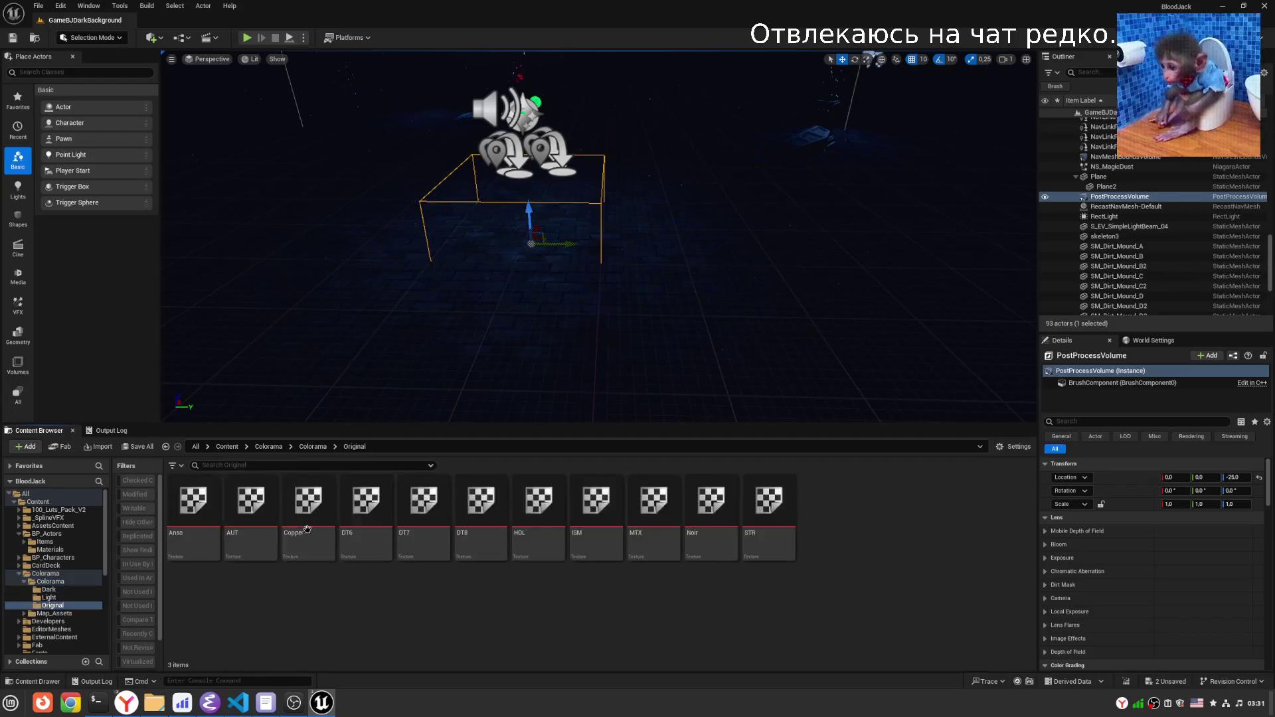
Set Play options to 3 players as a Listen Server and start the playtest.
{"action": "left_click", "coordinate": [606, 229]}
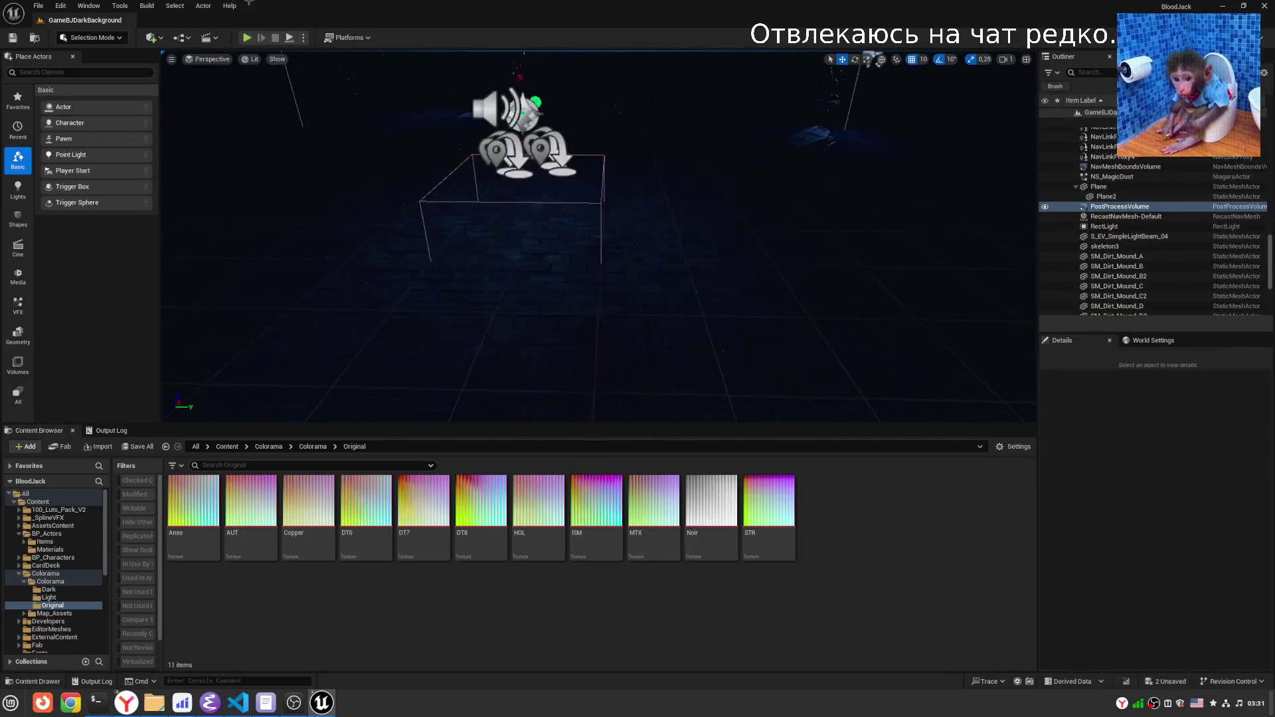
{"action": "left_click", "coordinate": [303, 37]}
{"action": "left_click_drag", "start_coordinate": [392, 283], "coordinate": [398, 283]}
{"action": "mouse_move", "coordinate": [395, 295]}
{"action": "left_click", "coordinate": [477, 311]}
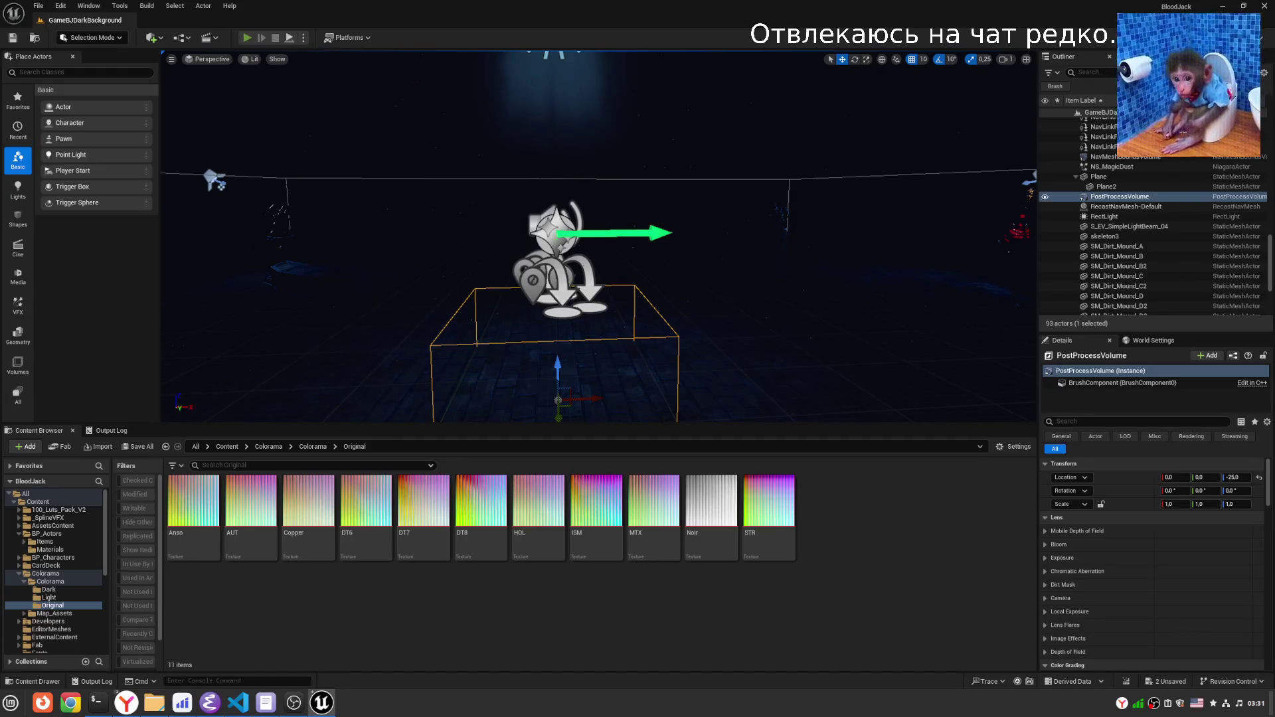
{"action": "left_click", "coordinate": [246, 37]}
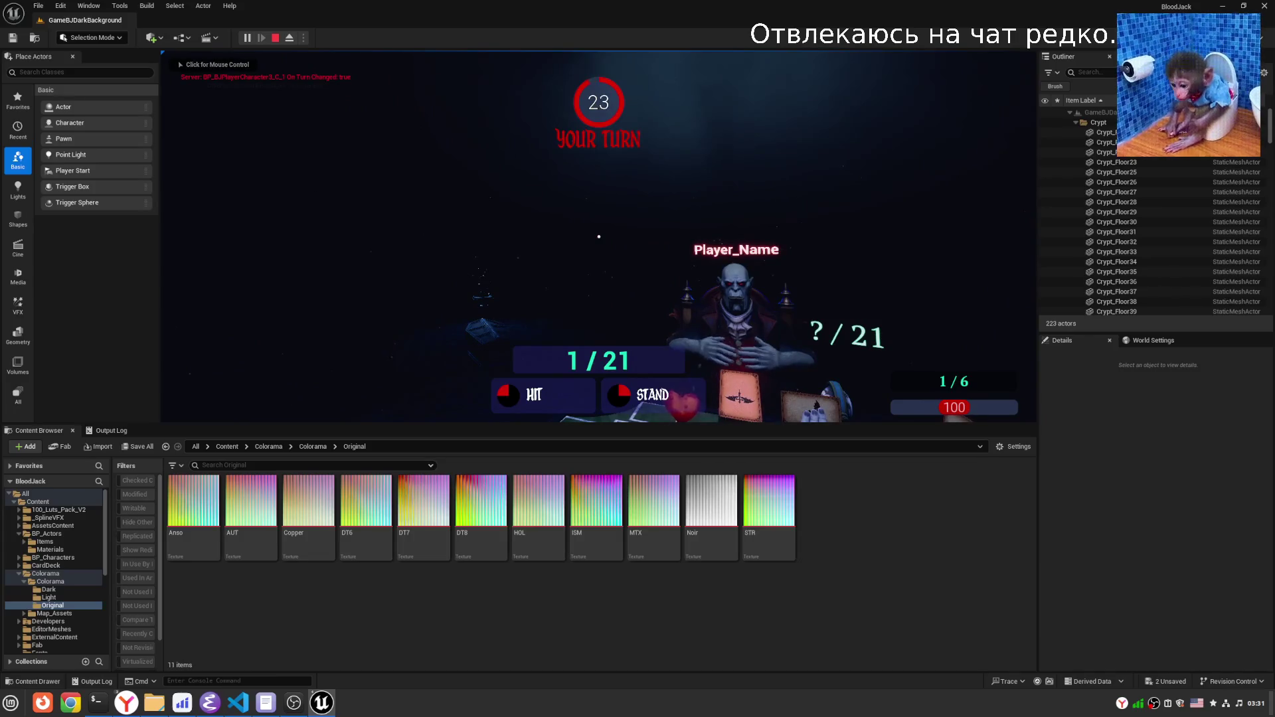
Pass the turn in PIE, stop the playtest, and focus the PostProcessVolume from the Outliner.
{"action": "left_click", "coordinate": [625, 265]}
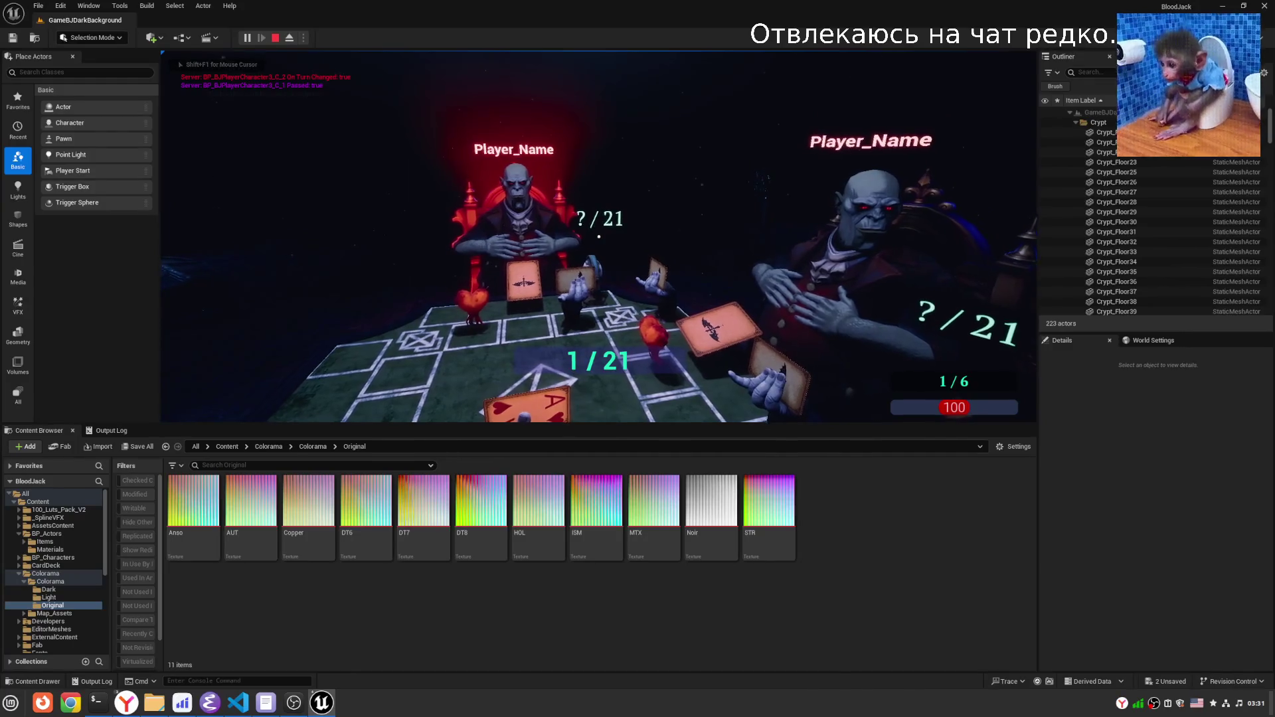
{"action": "key", "text": "shift+F1"}
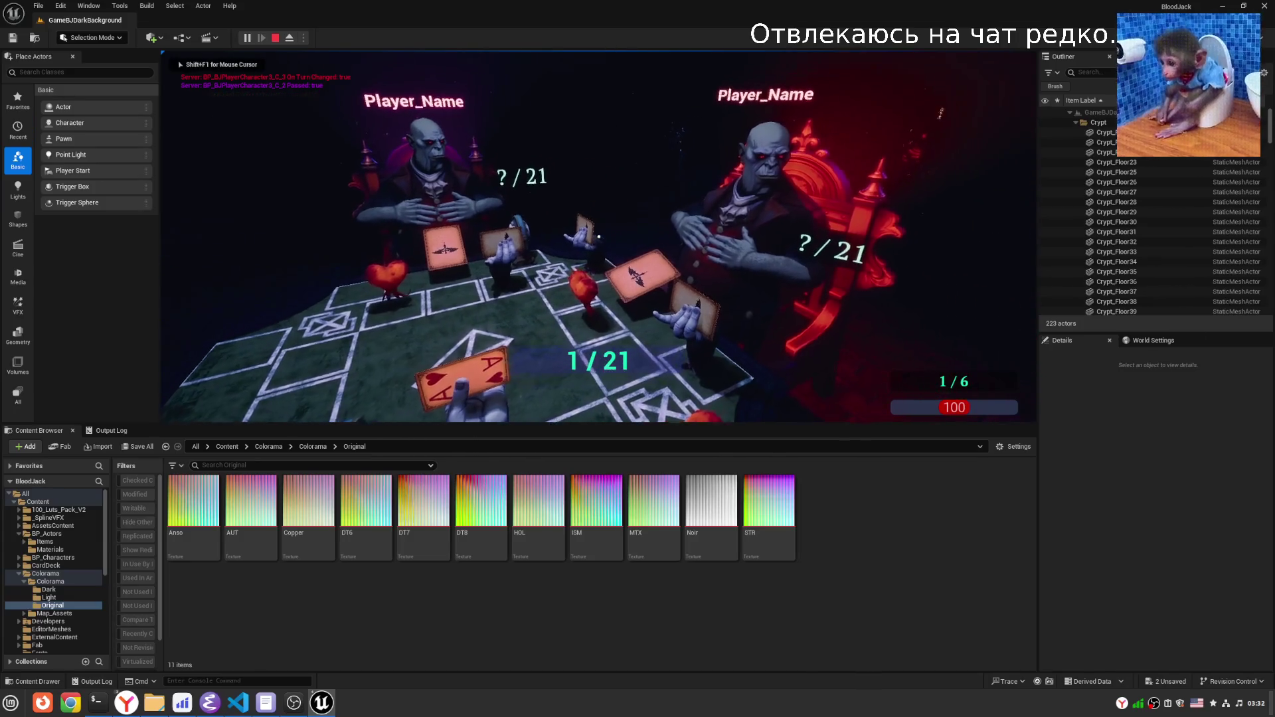
{"action": "key", "text": "Escape"}
{"action": "double_click", "coordinate": [1120, 226]}
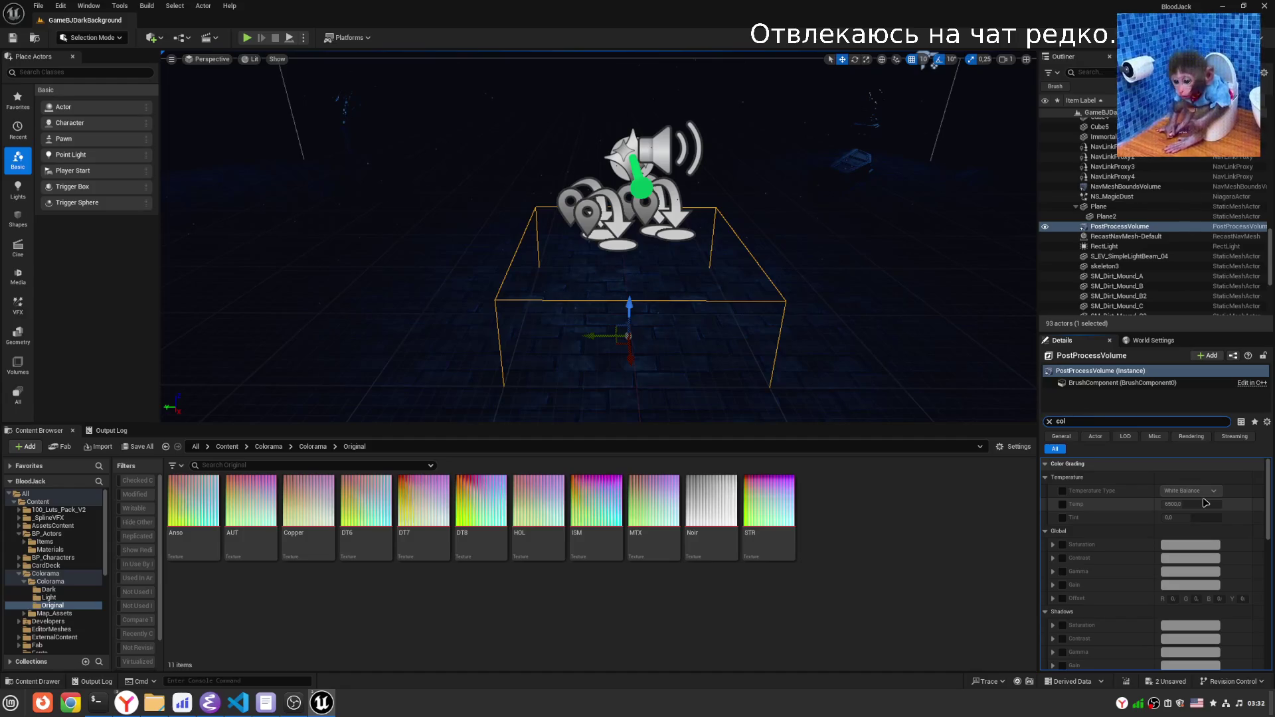
Enable the Color Grading LUT, assign the STR texture to it, and start a new playtest.
{"action": "scroll", "coordinate": [1195, 518], "scroll_direction": "down", "scroll_amount": 10}
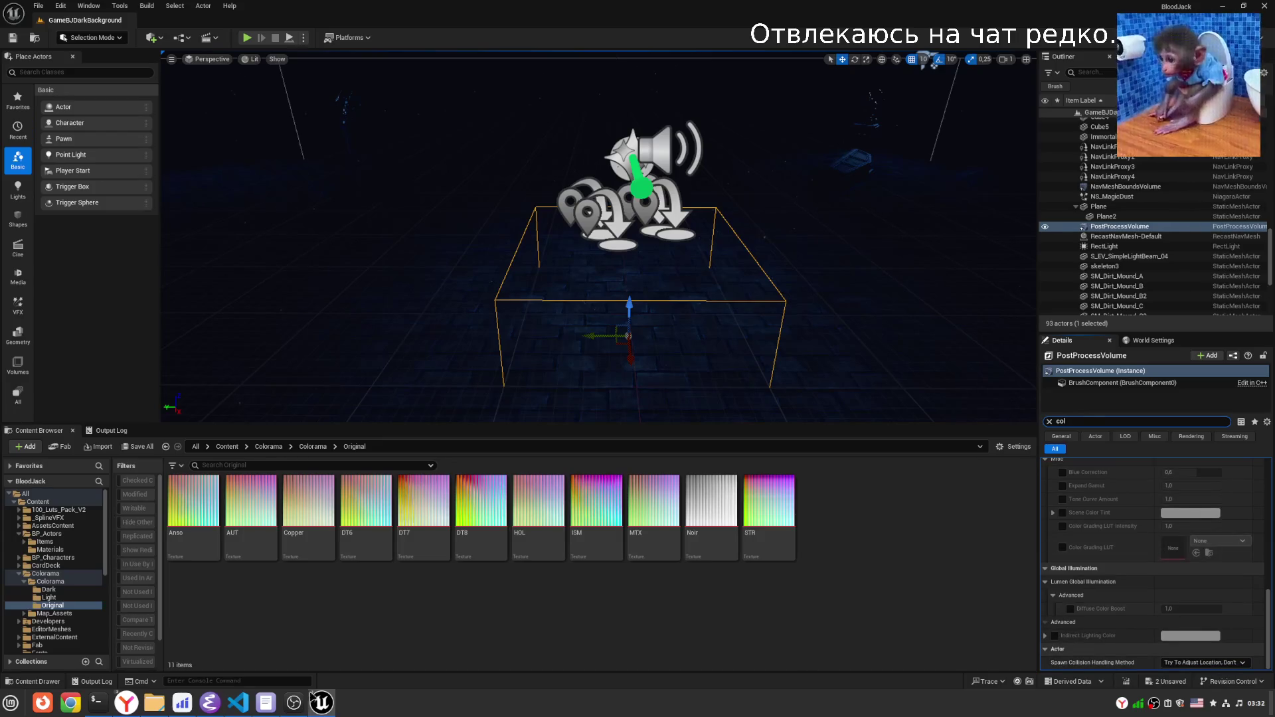
{"action": "left_click", "coordinate": [241, 704]}
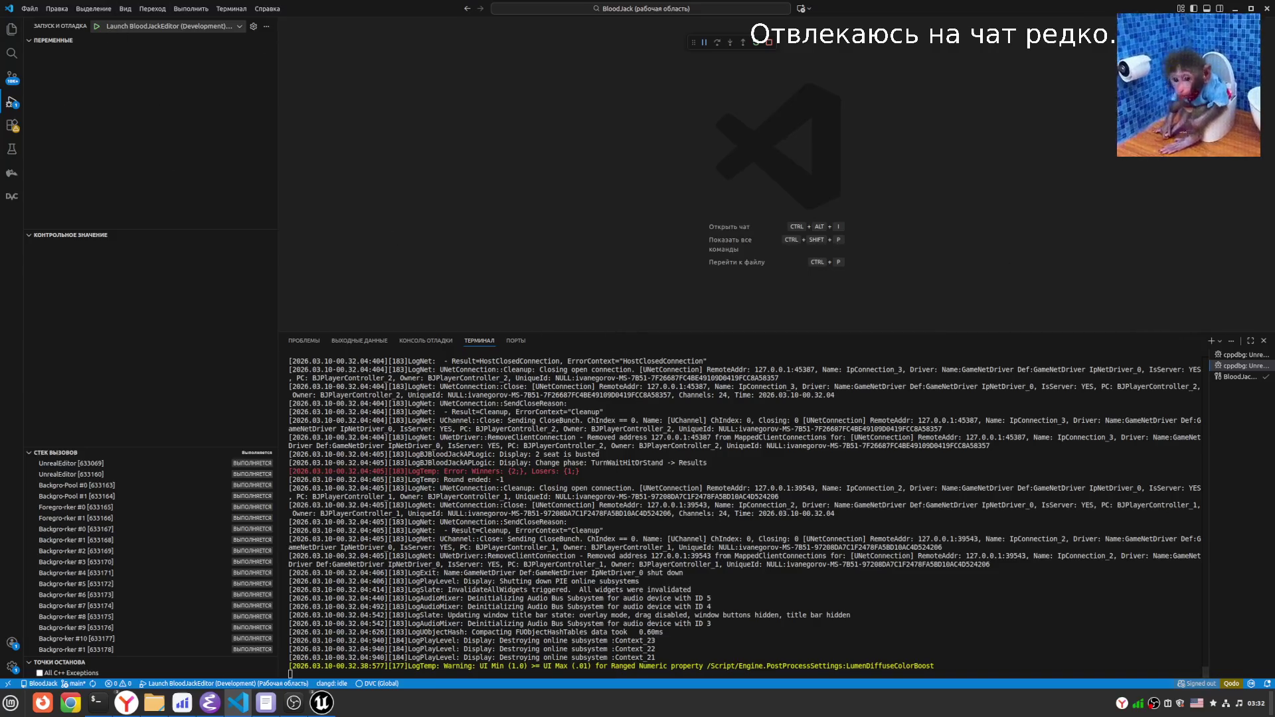
{"action": "key", "text": "alt+Tab"}
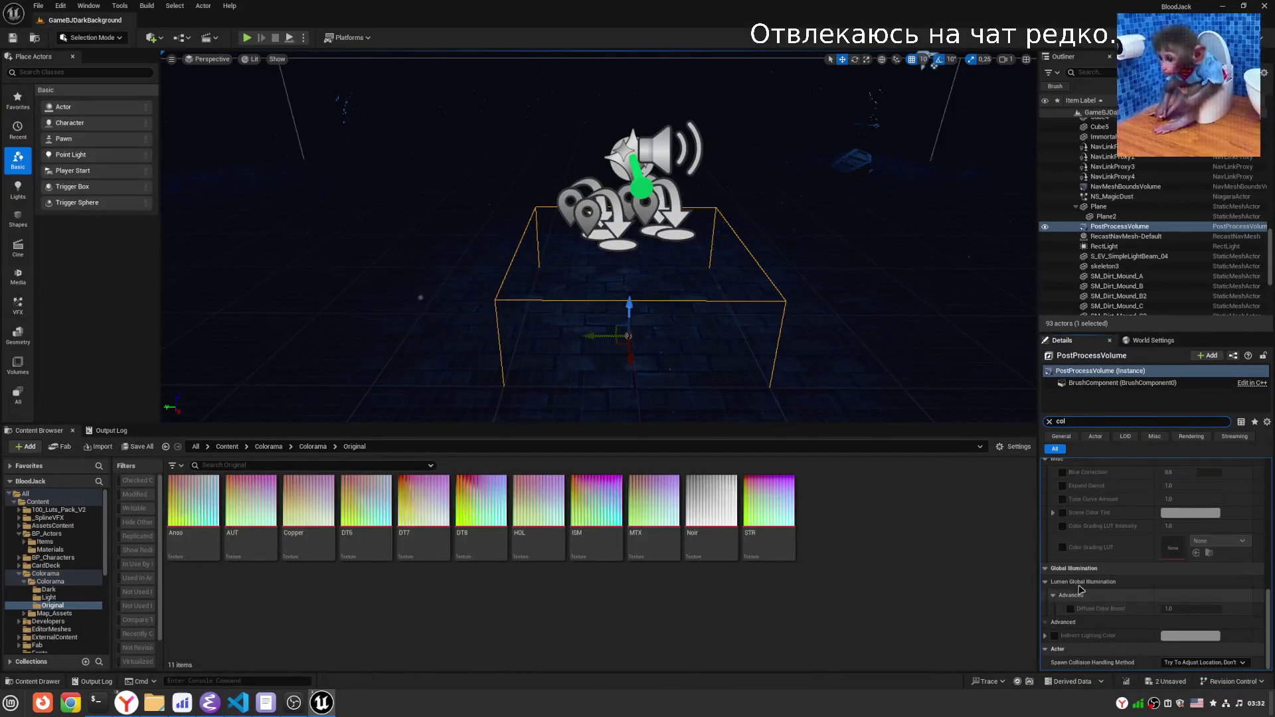
{"action": "scroll", "coordinate": [1089, 571], "scroll_direction": "up", "scroll_amount": 2}
{"action": "left_click", "coordinate": [1063, 579]}
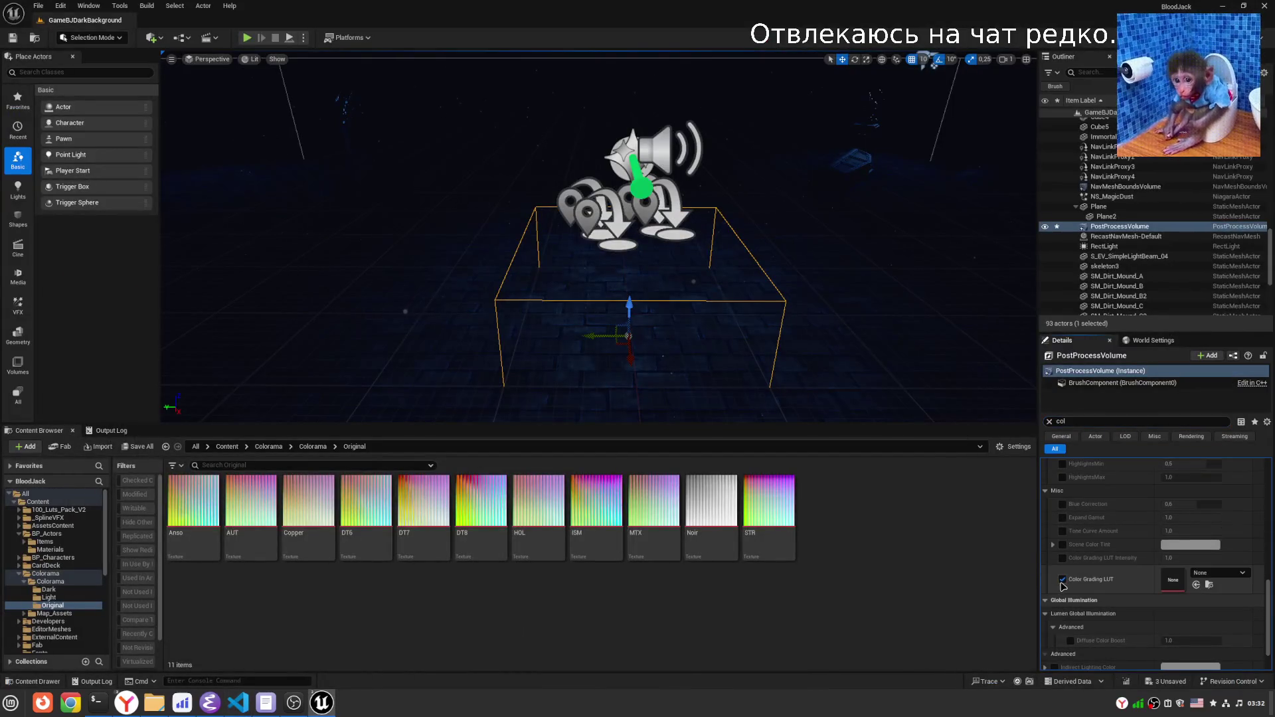
{"action": "left_click", "coordinate": [1246, 573]}
{"action": "left_click", "coordinate": [909, 534]}
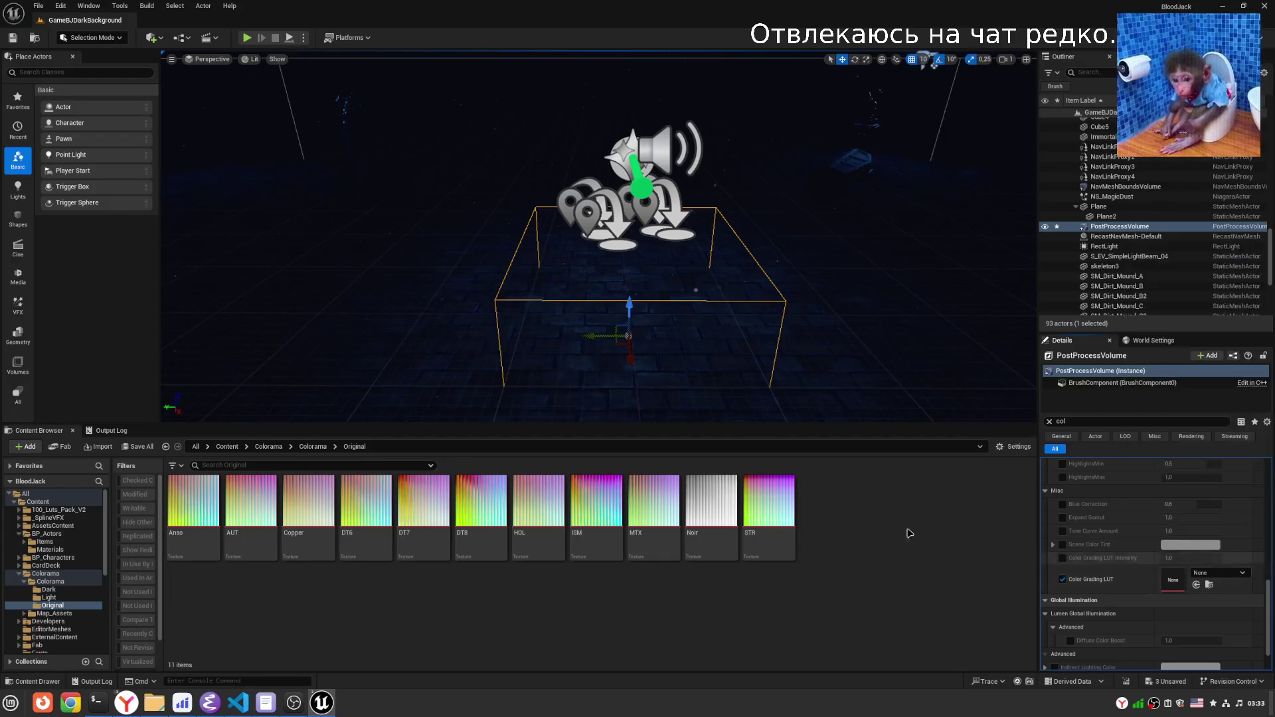
{"action": "left_click_drag", "start_coordinate": [770, 532], "coordinate": [1189, 578]}
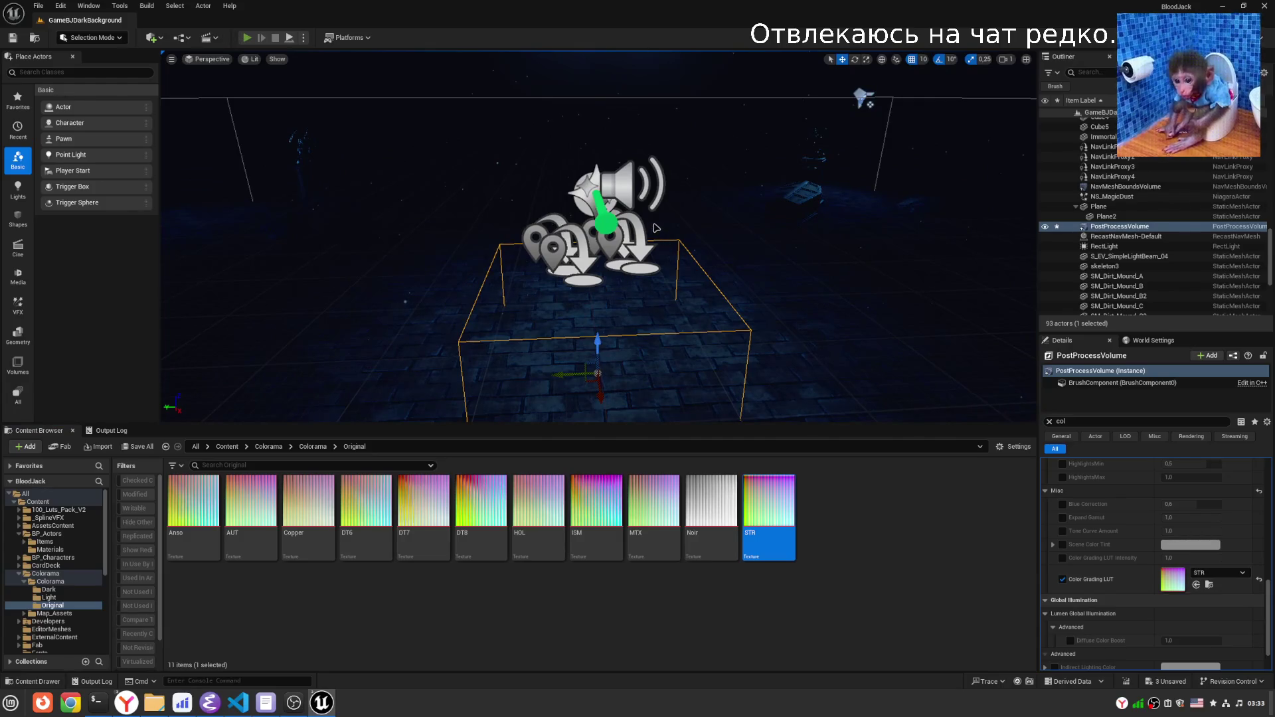
{"action": "key", "text": "alt+p"}
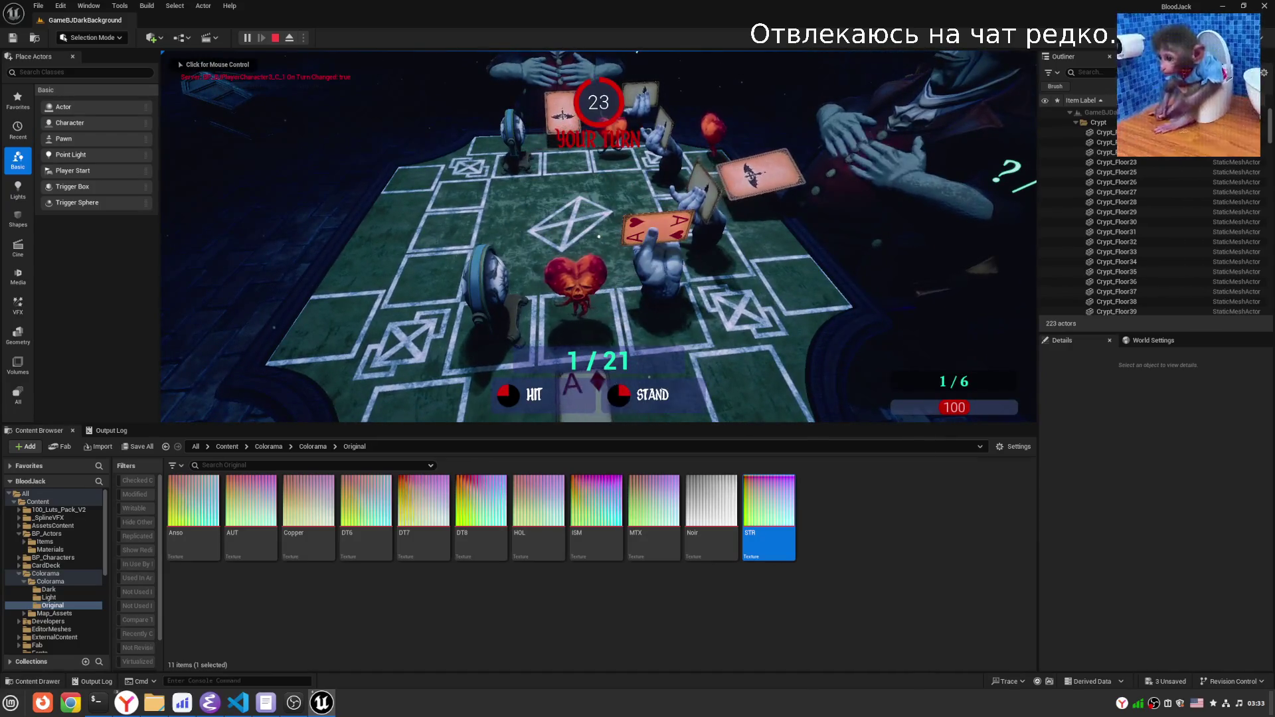
Pass a turn under the STR grading, stop PIE, and open the BP_Actors folder.
{"action": "left_click", "coordinate": [598, 236]}
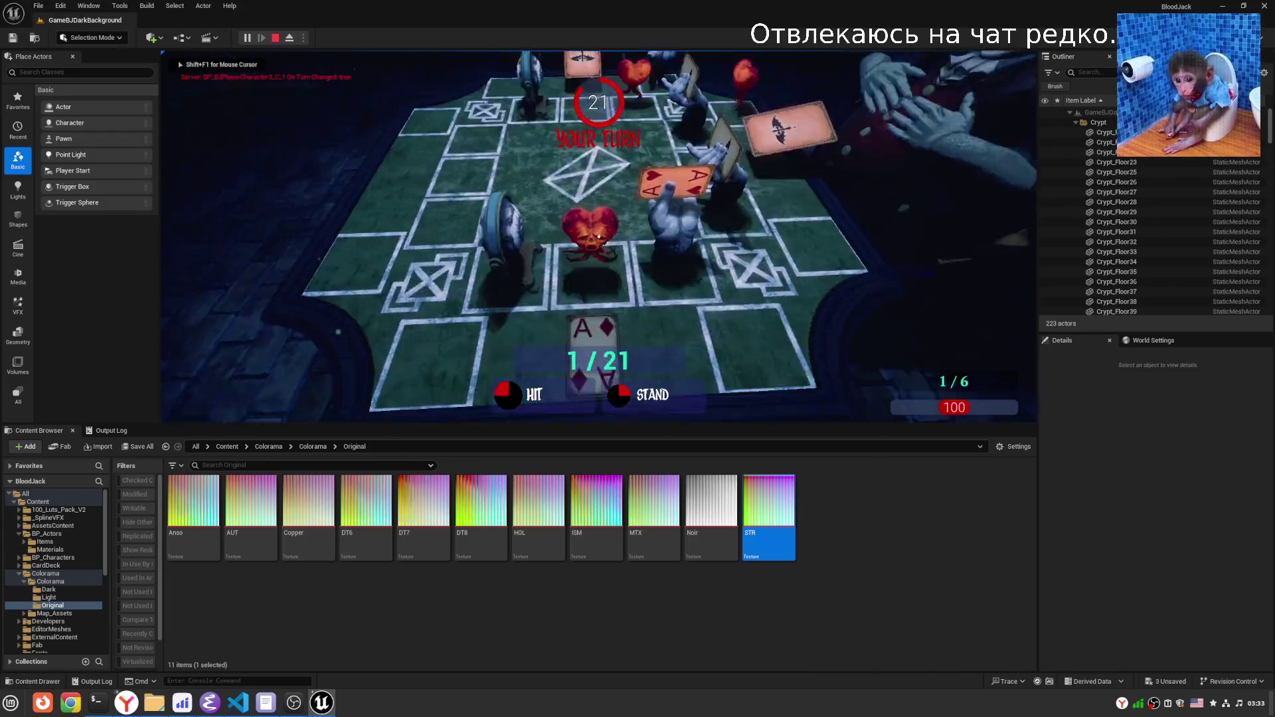
{"action": "mouse_move", "coordinate": [580, 226]}
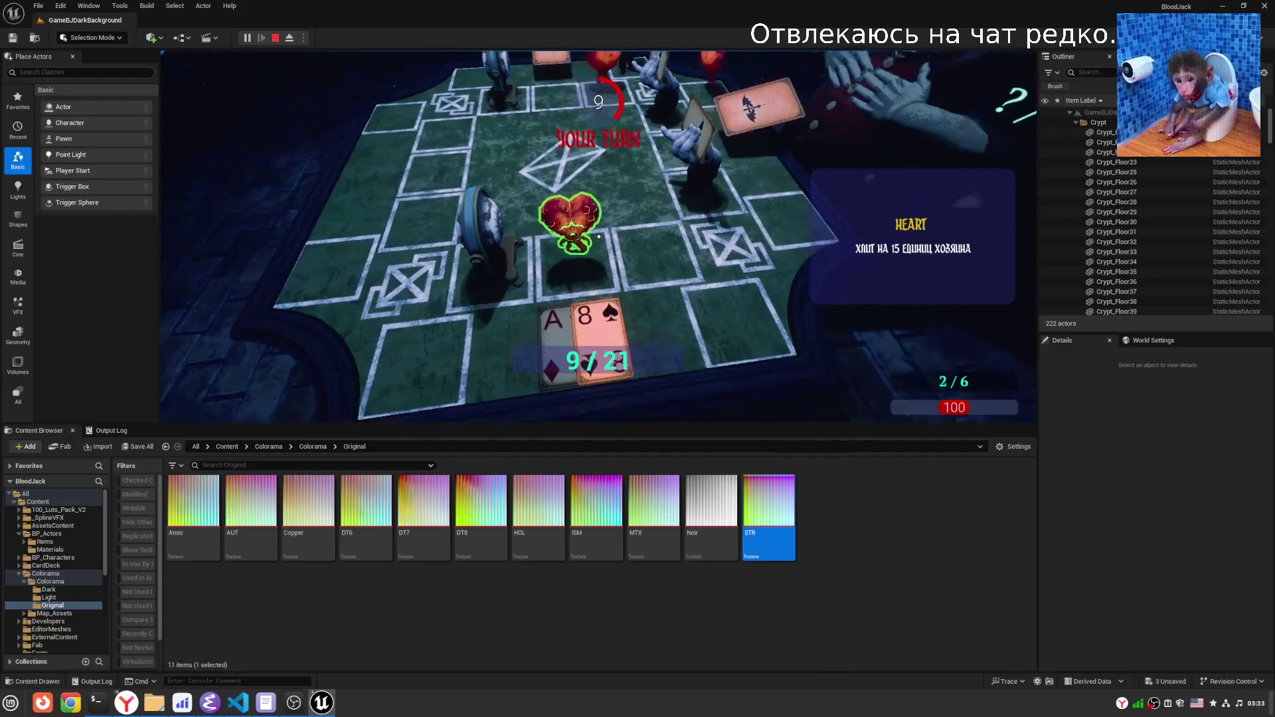
{"action": "left_click", "coordinate": [598, 235]}
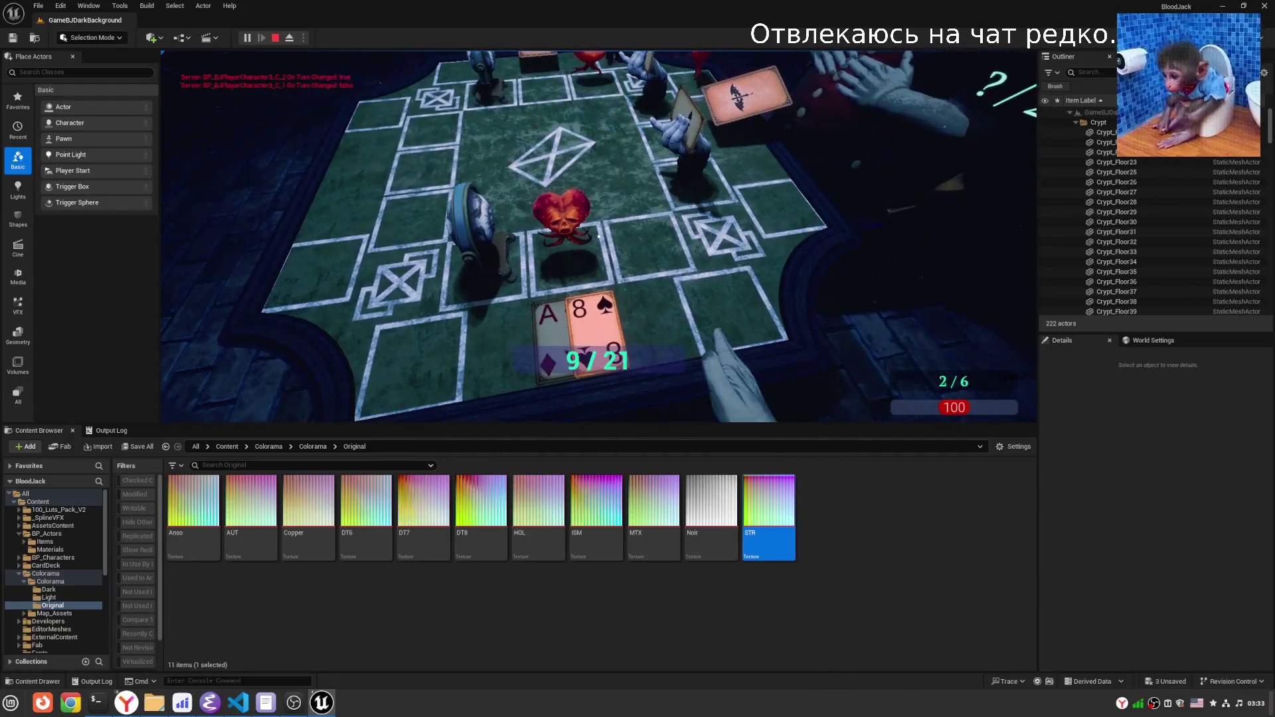
{"action": "key", "text": "shift+F1"}
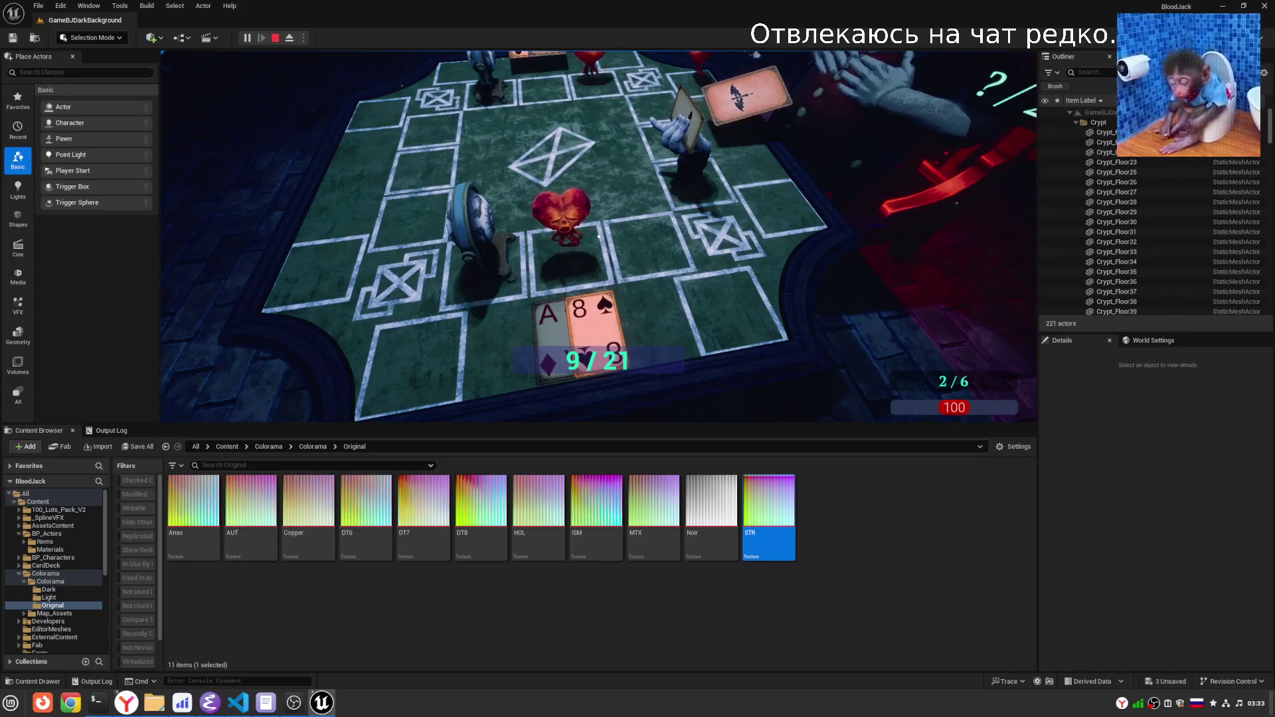
{"action": "key", "text": "Escape"}
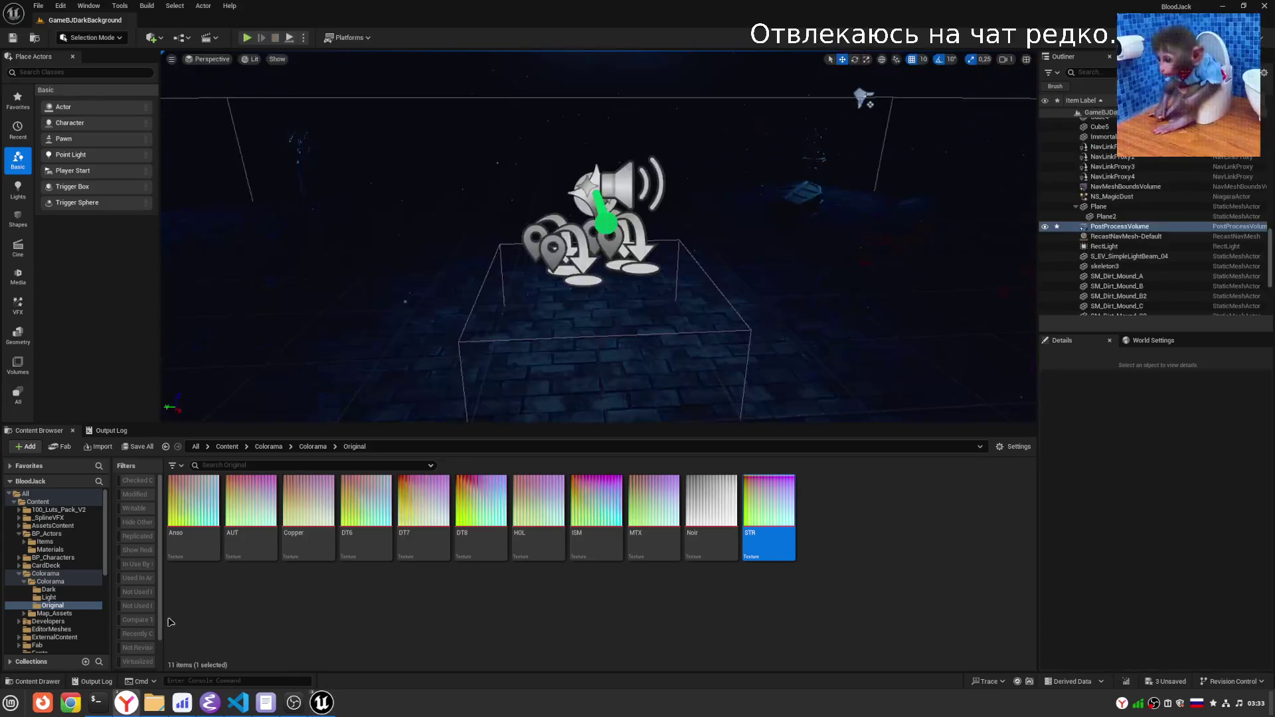
{"action": "left_click", "coordinate": [27, 535]}
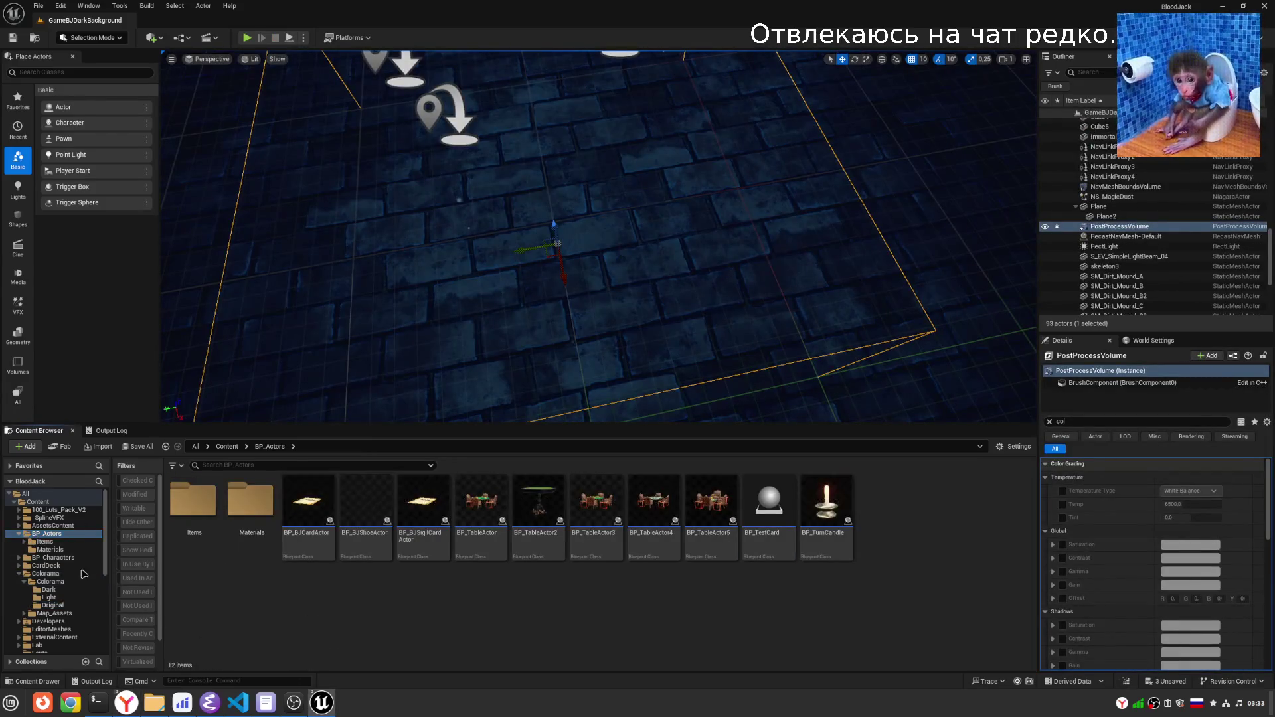
{"action": "scroll", "coordinate": [47, 584], "scroll_direction": "down", "scroll_amount": 4}
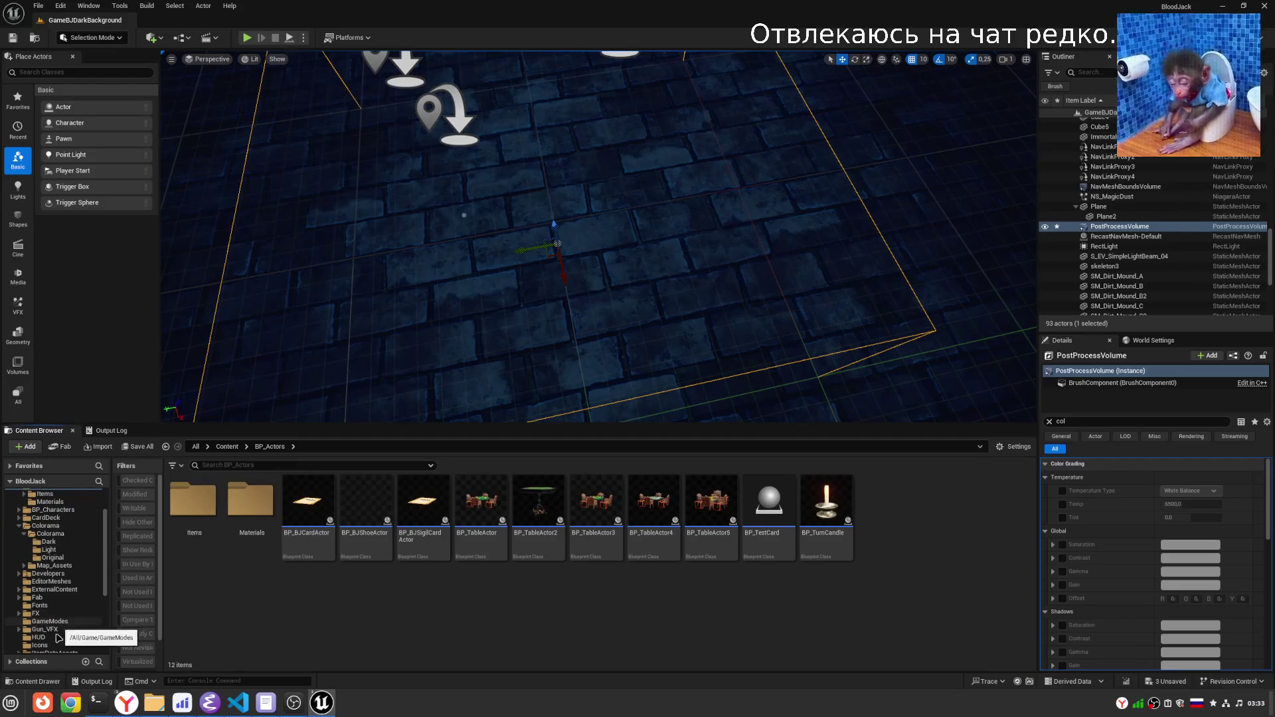
Open DA_BJItemsData_TEST and expand its Item Types Table entries Index [4] and [5].
{"action": "left_click", "coordinate": [55, 605]}
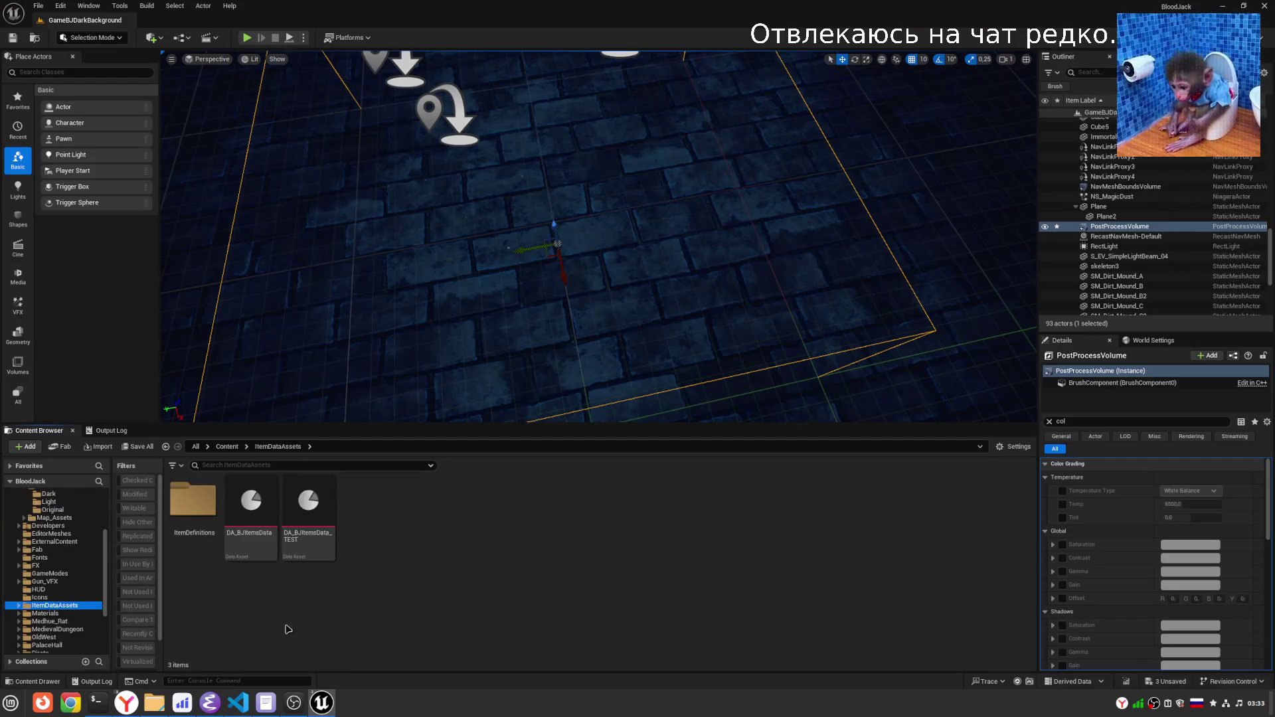
{"action": "left_click", "coordinate": [295, 538]}
{"action": "mouse_move", "coordinate": [321, 702]}
{"action": "left_click", "coordinate": [363, 669]}
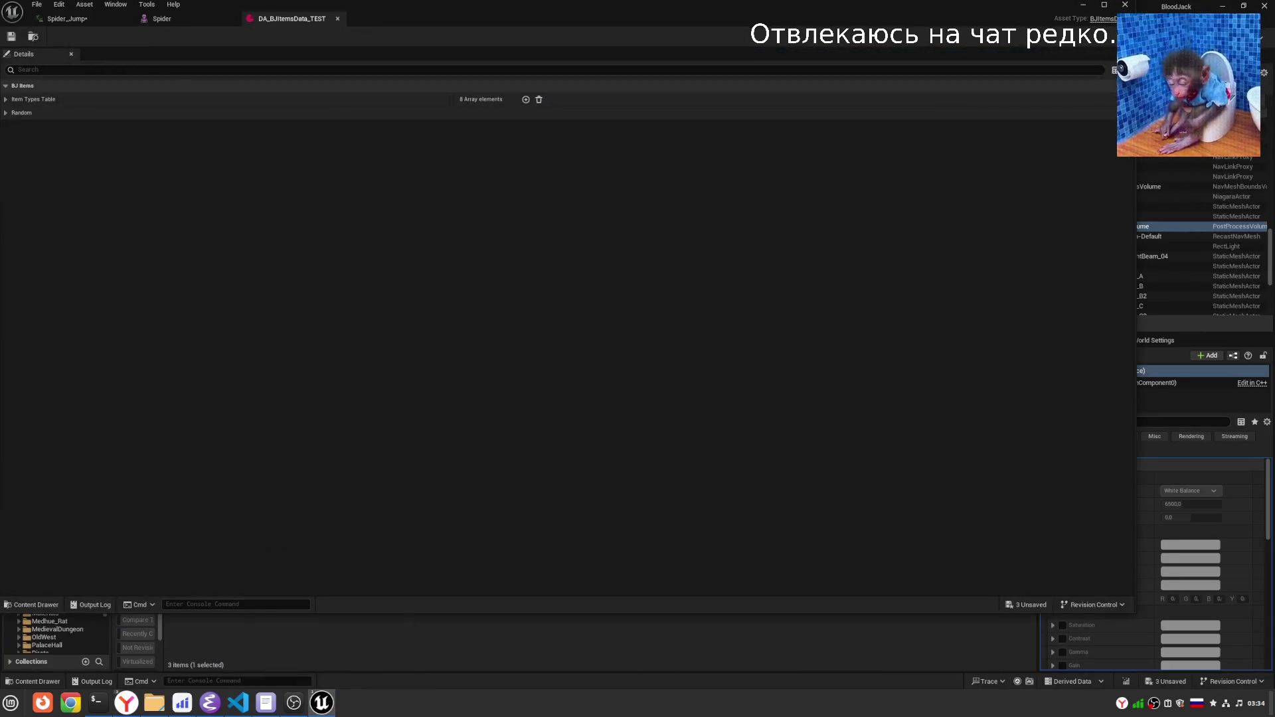
{"action": "left_click", "coordinate": [7, 99]}
{"action": "left_click", "coordinate": [14, 170]}
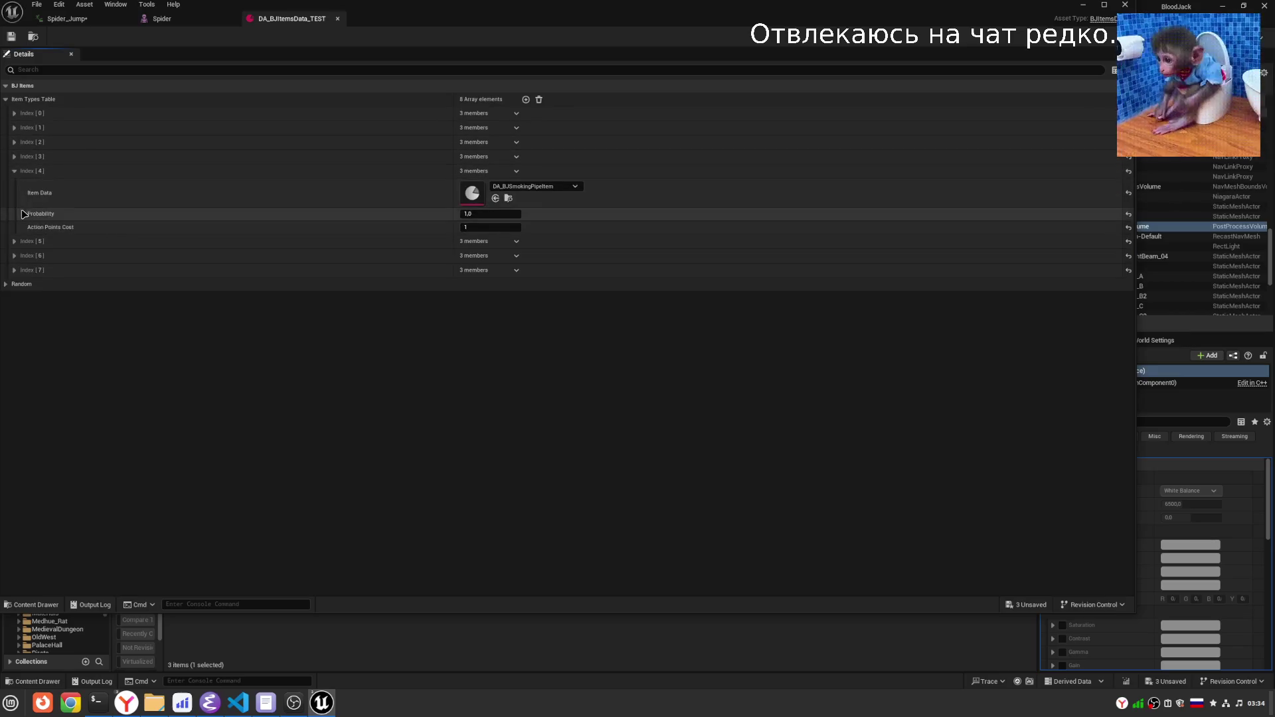
{"action": "left_click", "coordinate": [18, 242]}
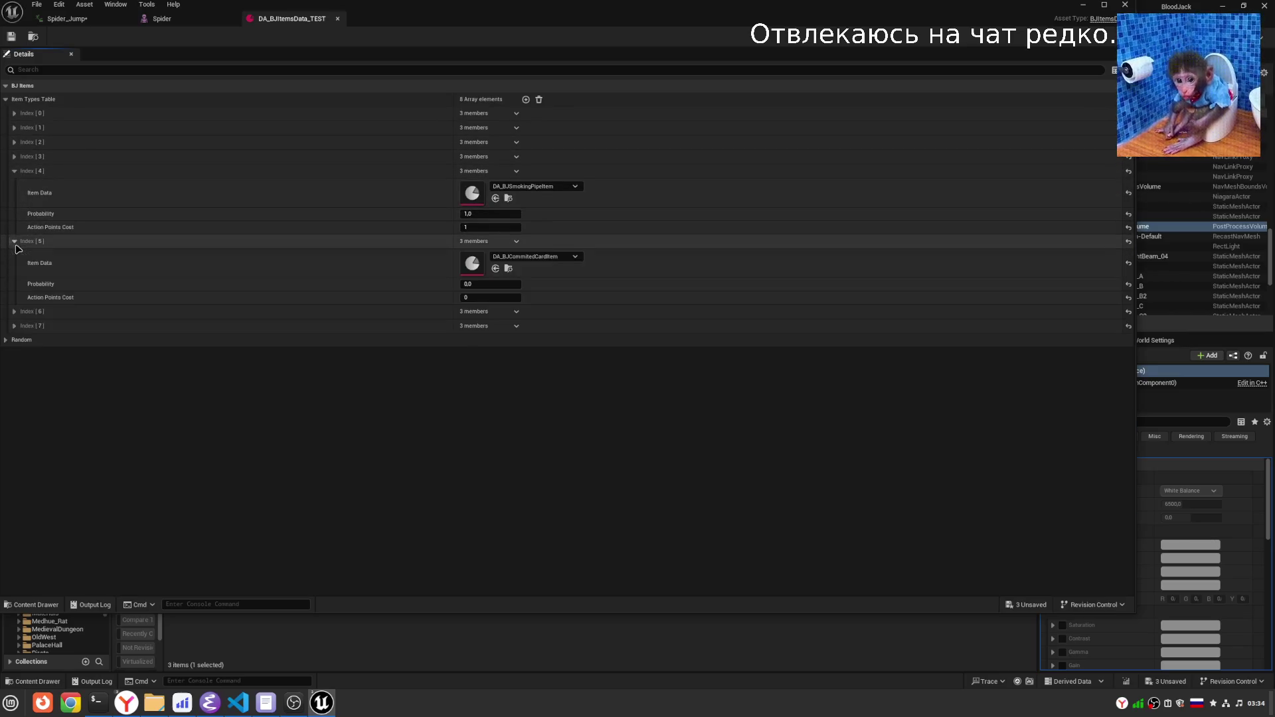
Filter the item properties for 'hand', then clear the filter and minimize the editor.
{"action": "left_click", "coordinate": [45, 68]}
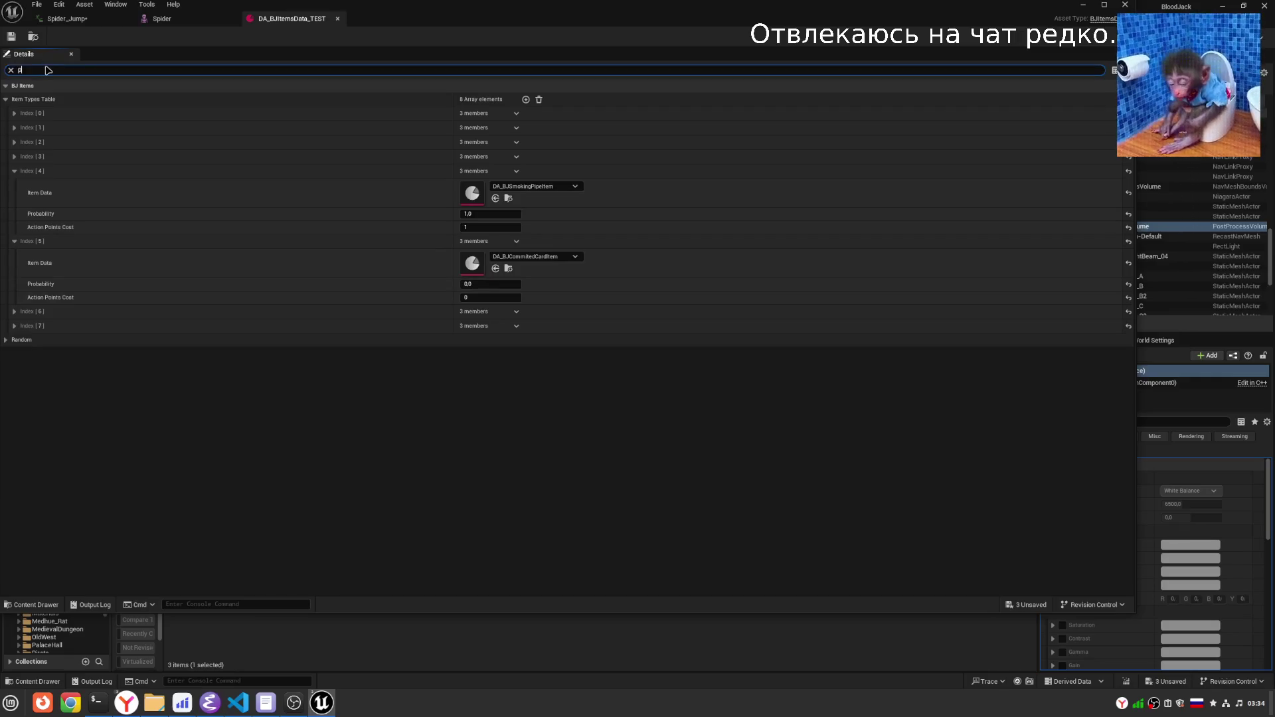
{"action": "type", "text": "фт"}
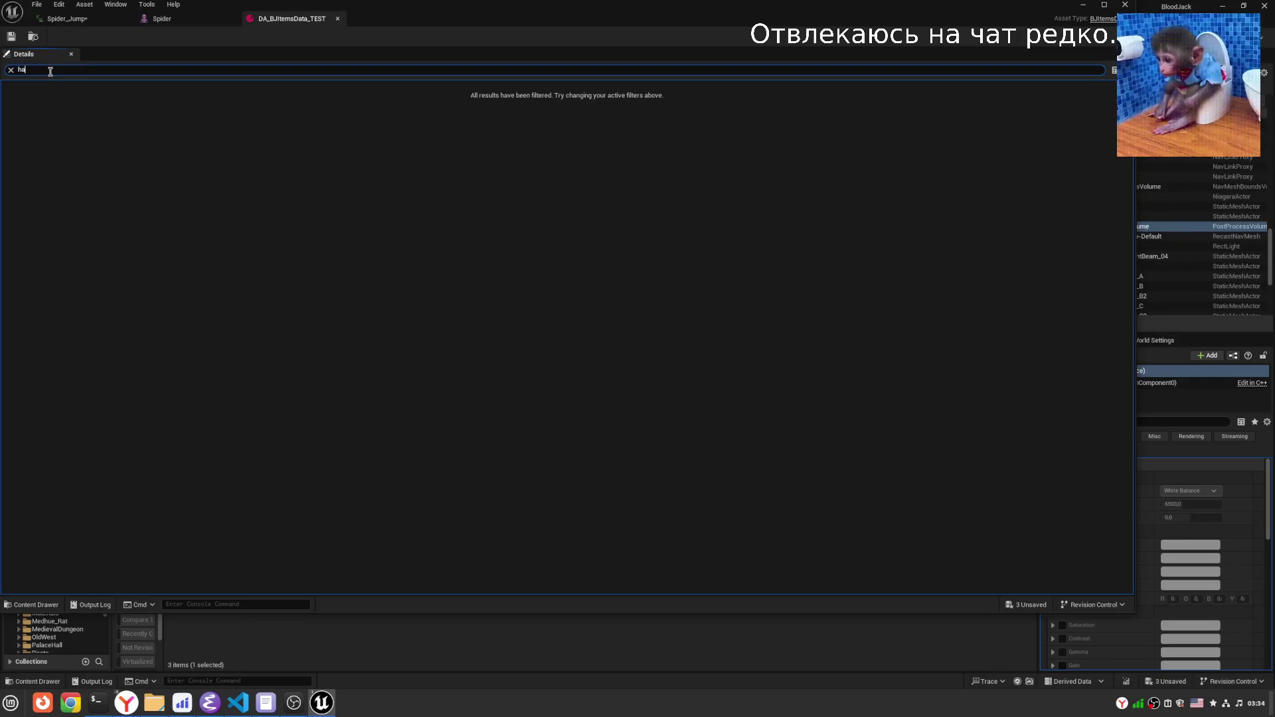
{"action": "type", "text": "nd"}
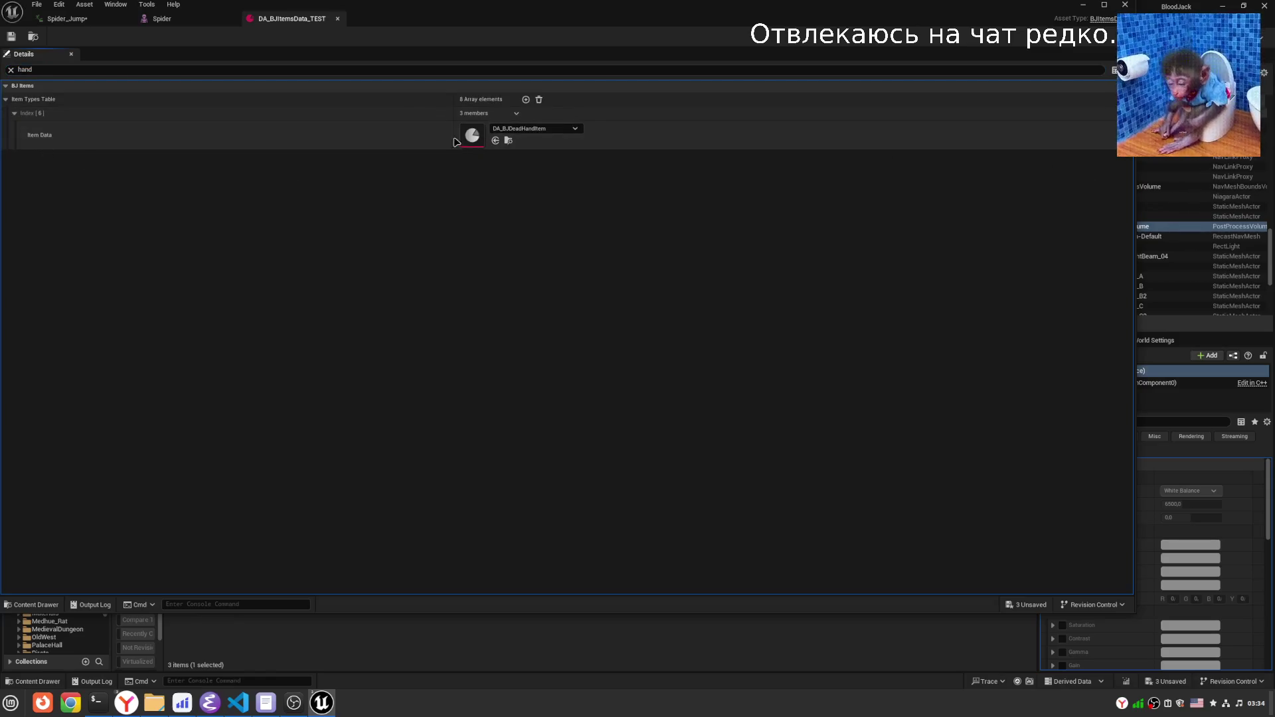
{"action": "left_click", "coordinate": [10, 69]}
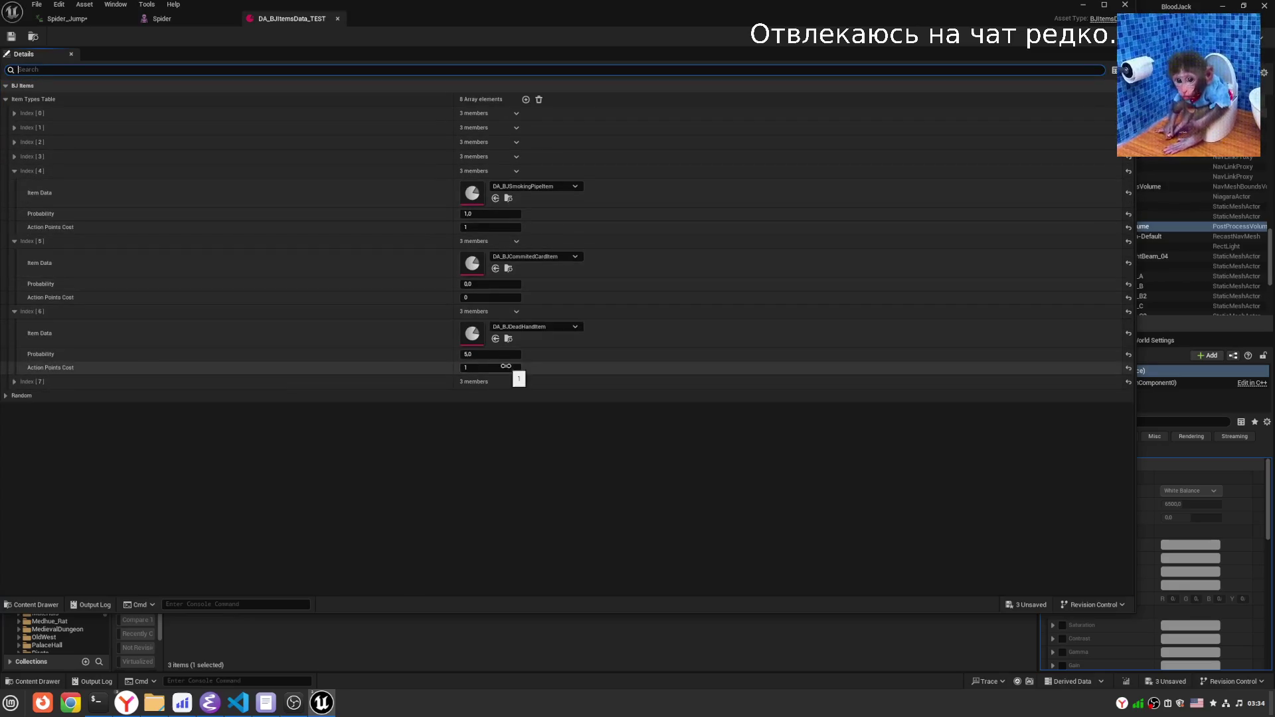
{"action": "left_click", "coordinate": [42, 373]}
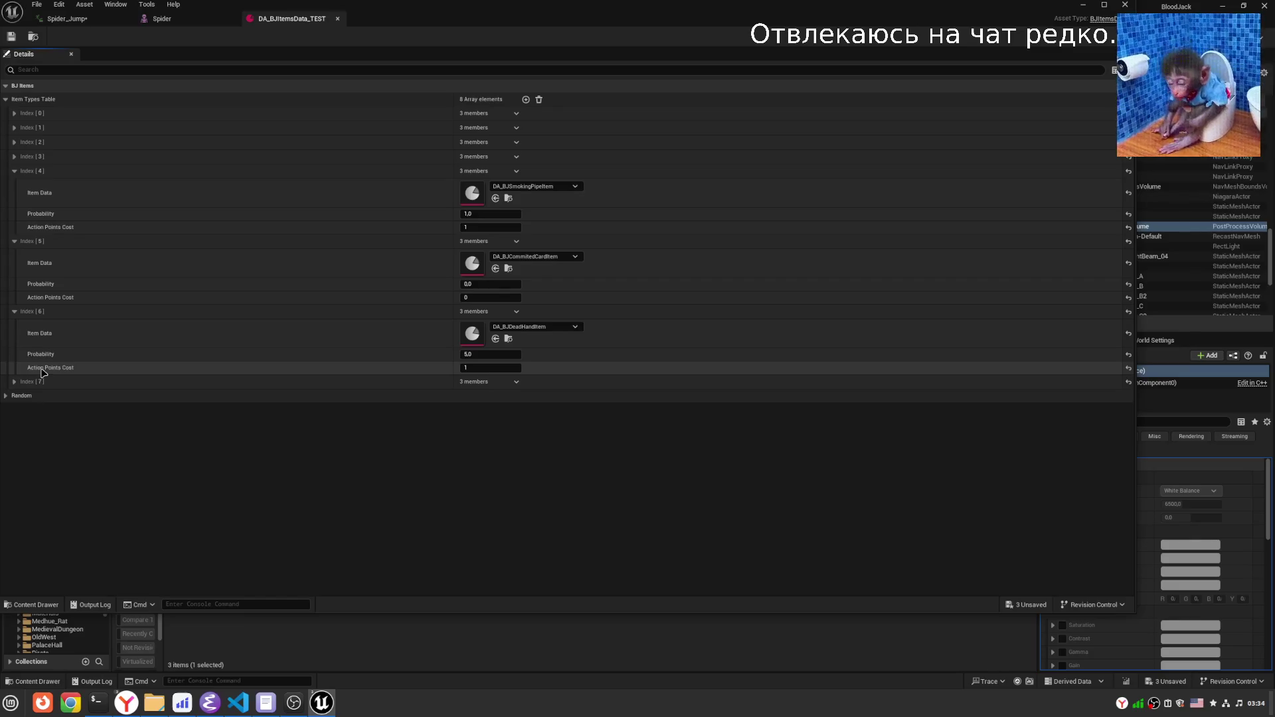
{"action": "left_click", "coordinate": [1078, 6]}
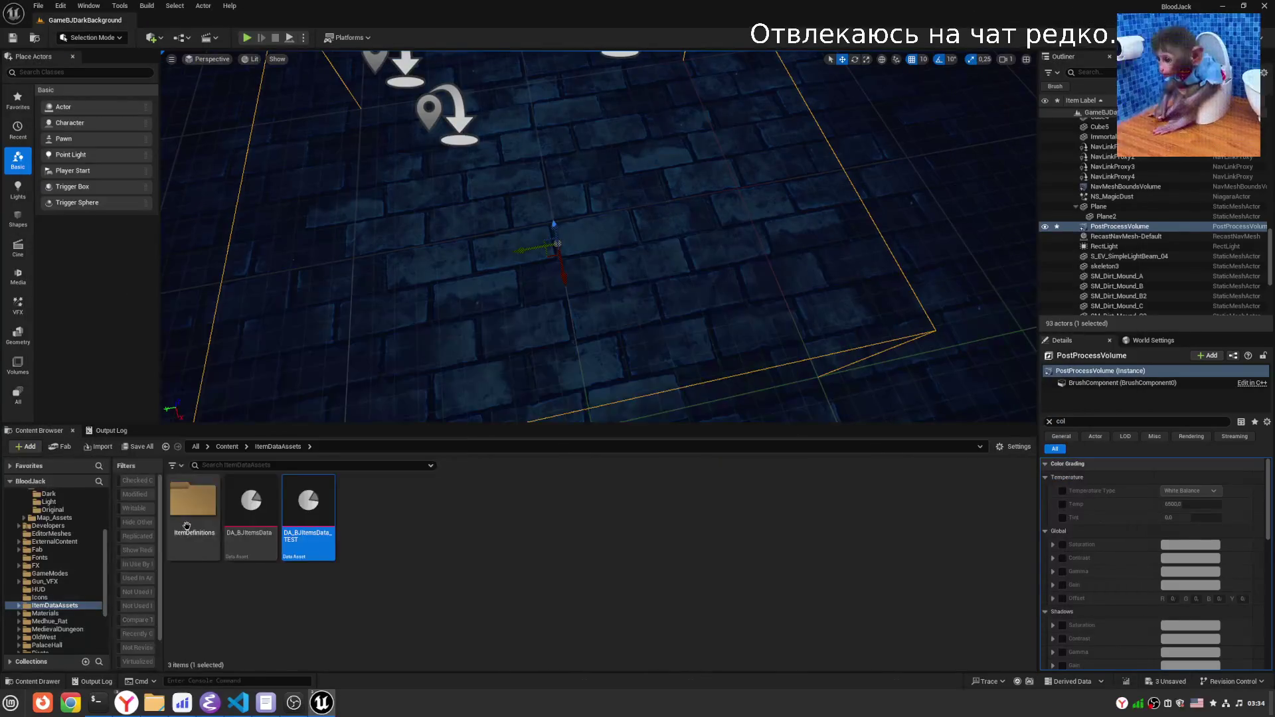
Open DA_BJDeadHandItem and expand On Use Effects > Index [0] > Bindings to check CardsToAdd→Cards.
{"action": "double_click", "coordinate": [262, 538]}
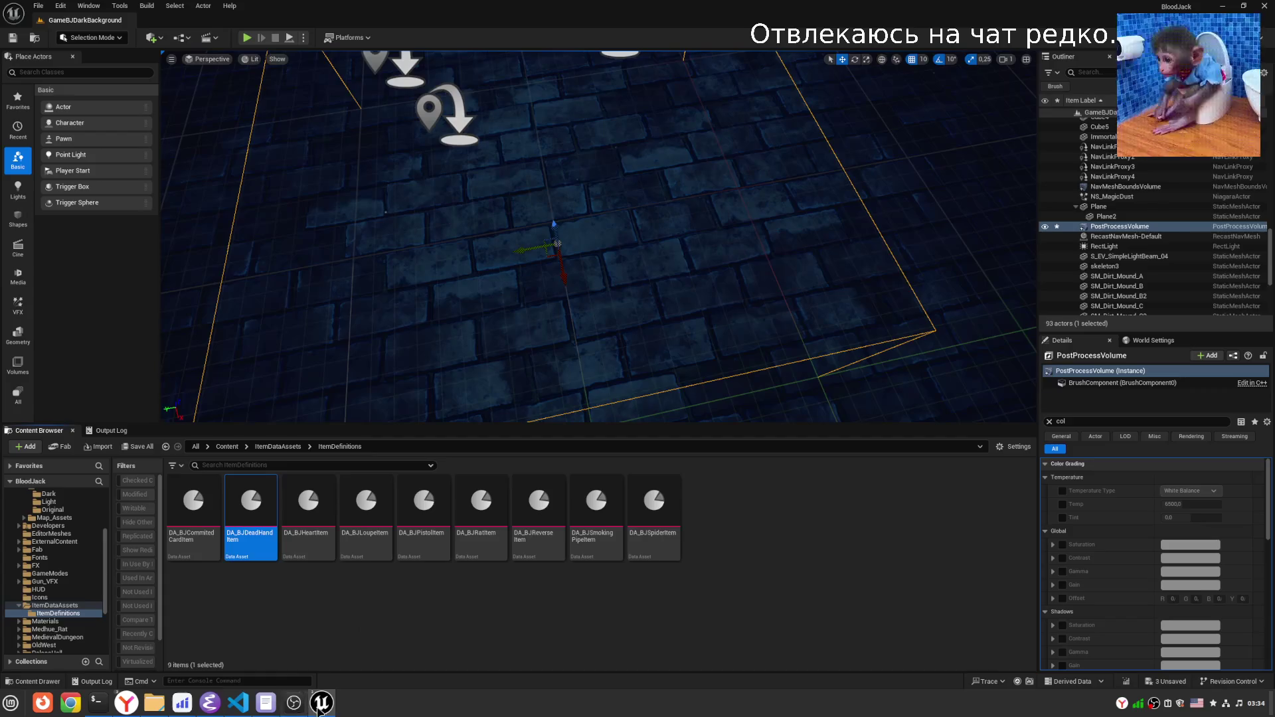
{"action": "mouse_move", "coordinate": [319, 710]}
{"action": "left_click", "coordinate": [375, 654]}
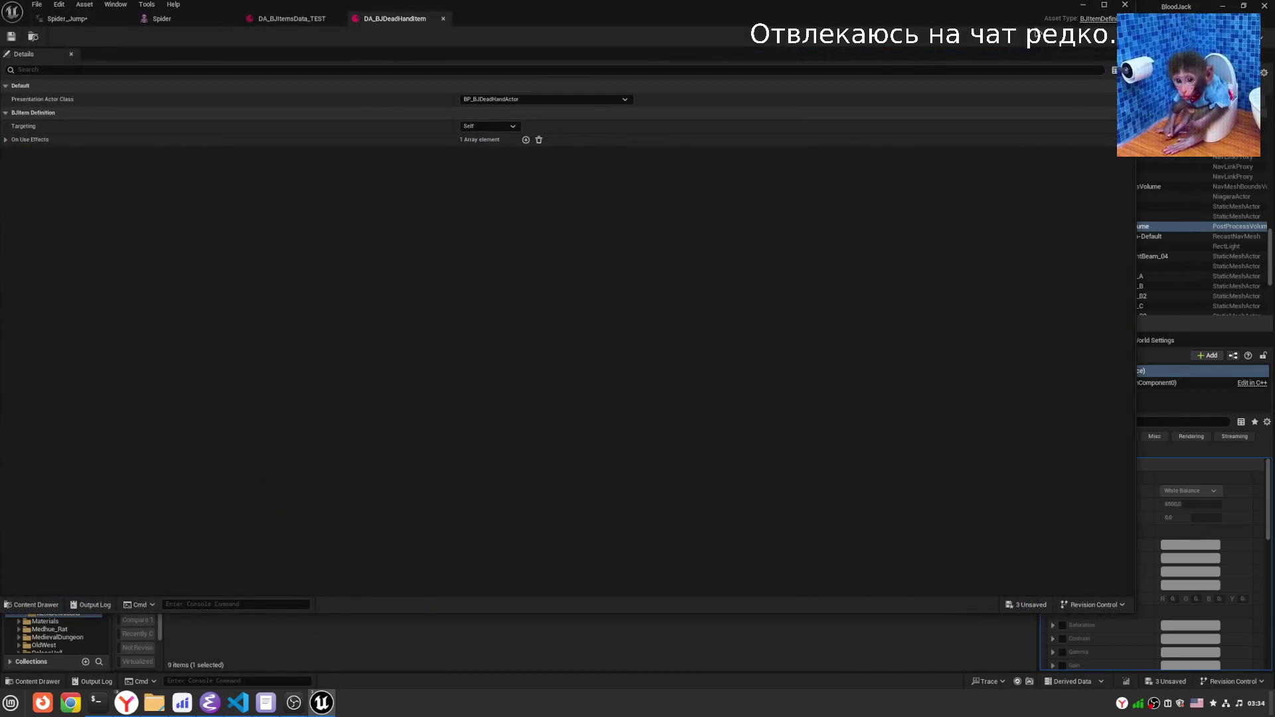
{"action": "left_click", "coordinate": [6, 139]}
{"action": "left_click", "coordinate": [15, 153]}
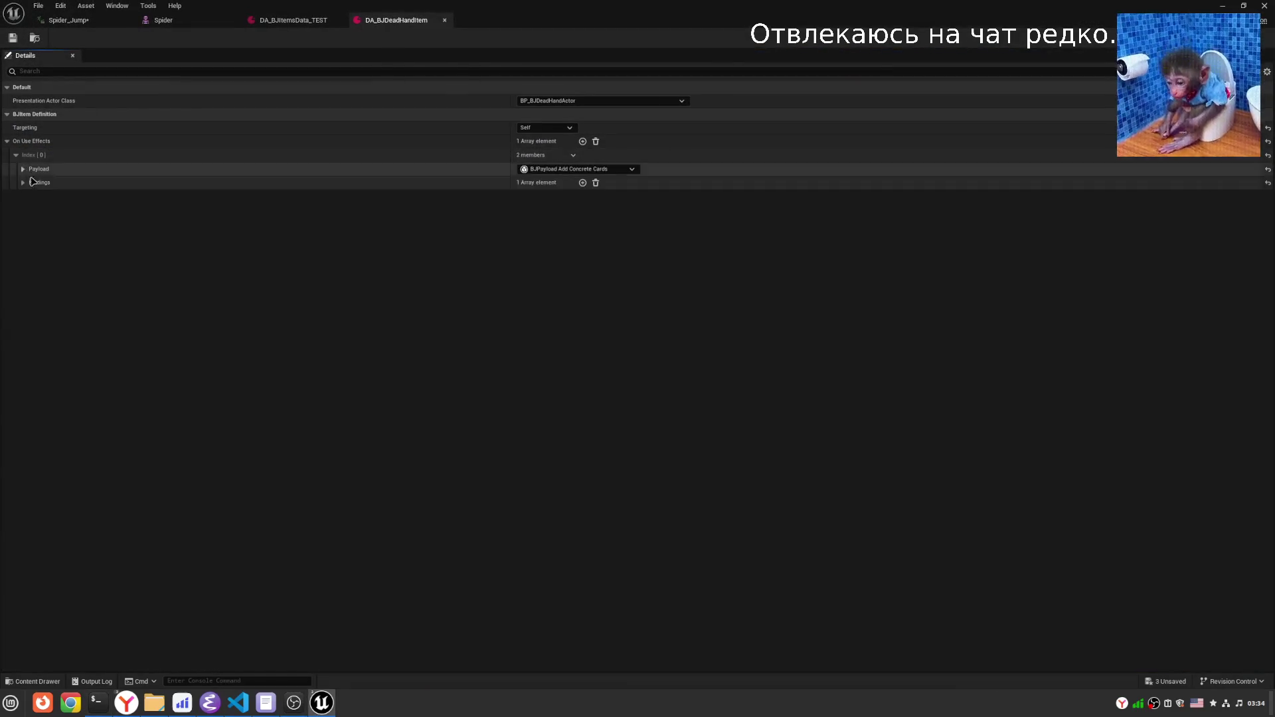
{"action": "left_click", "coordinate": [23, 182]}
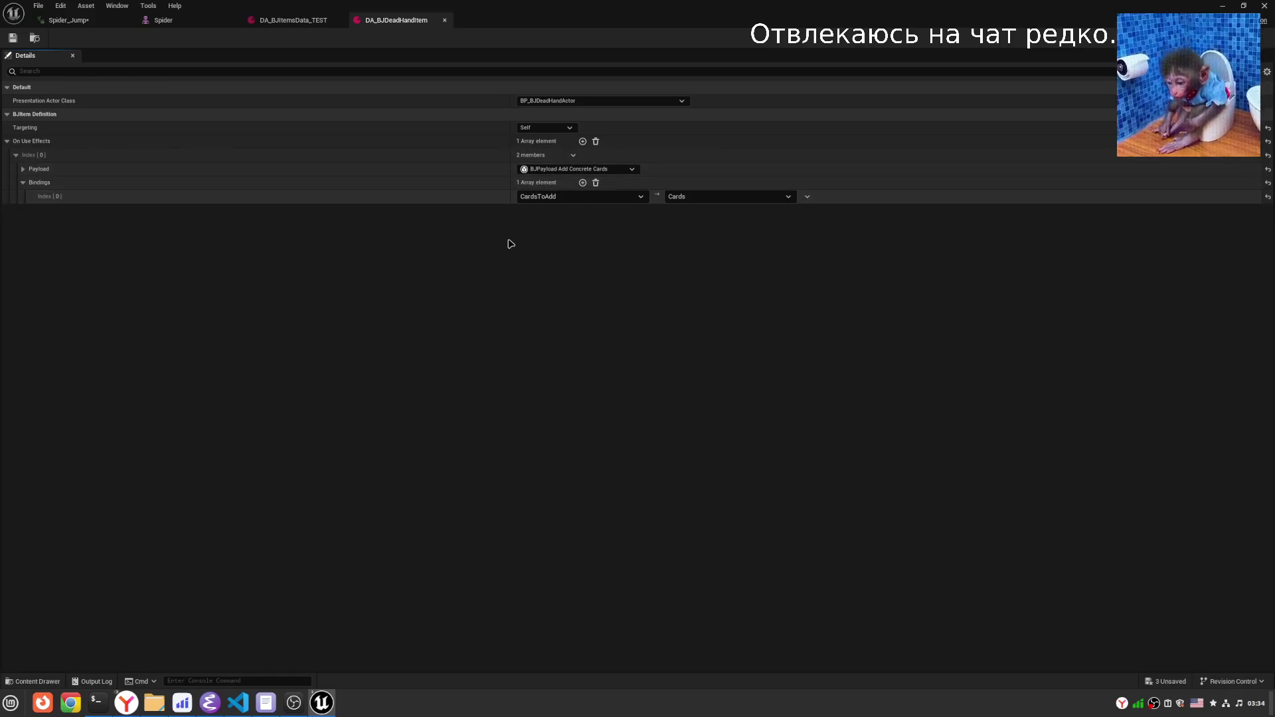
{"action": "left_click", "coordinate": [1221, 7]}
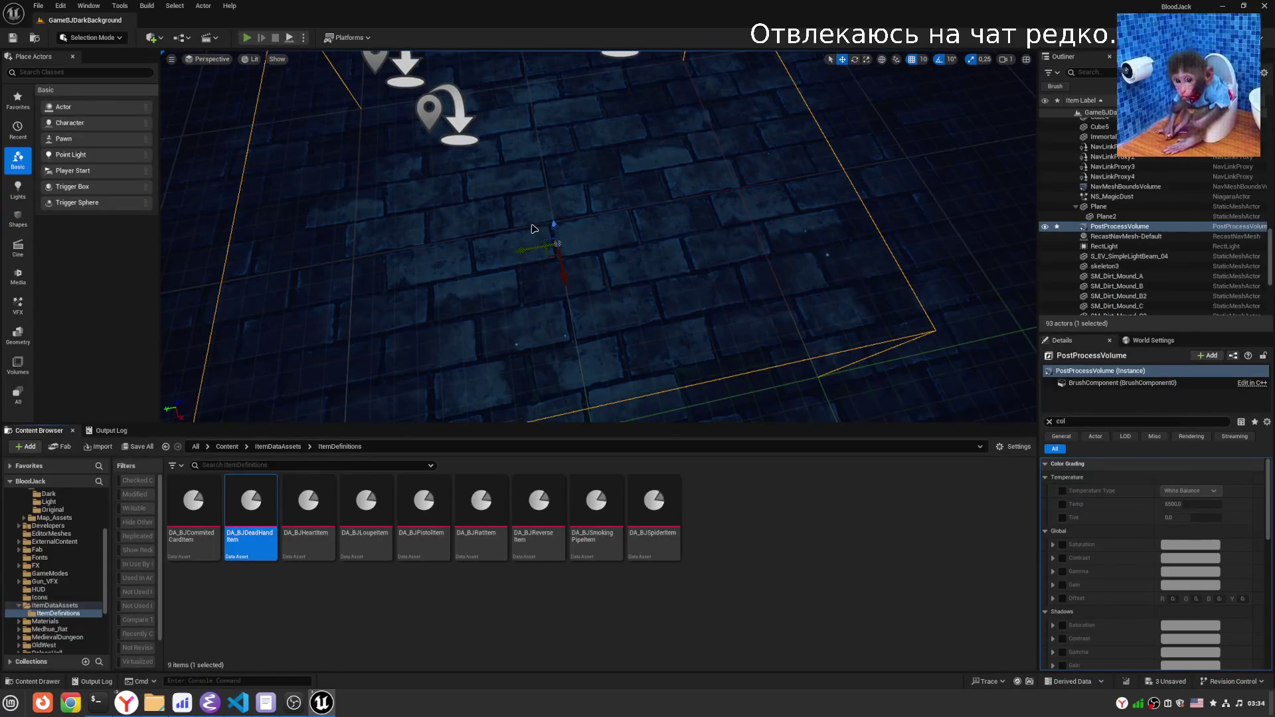
{"action": "key", "text": "alt+p"}
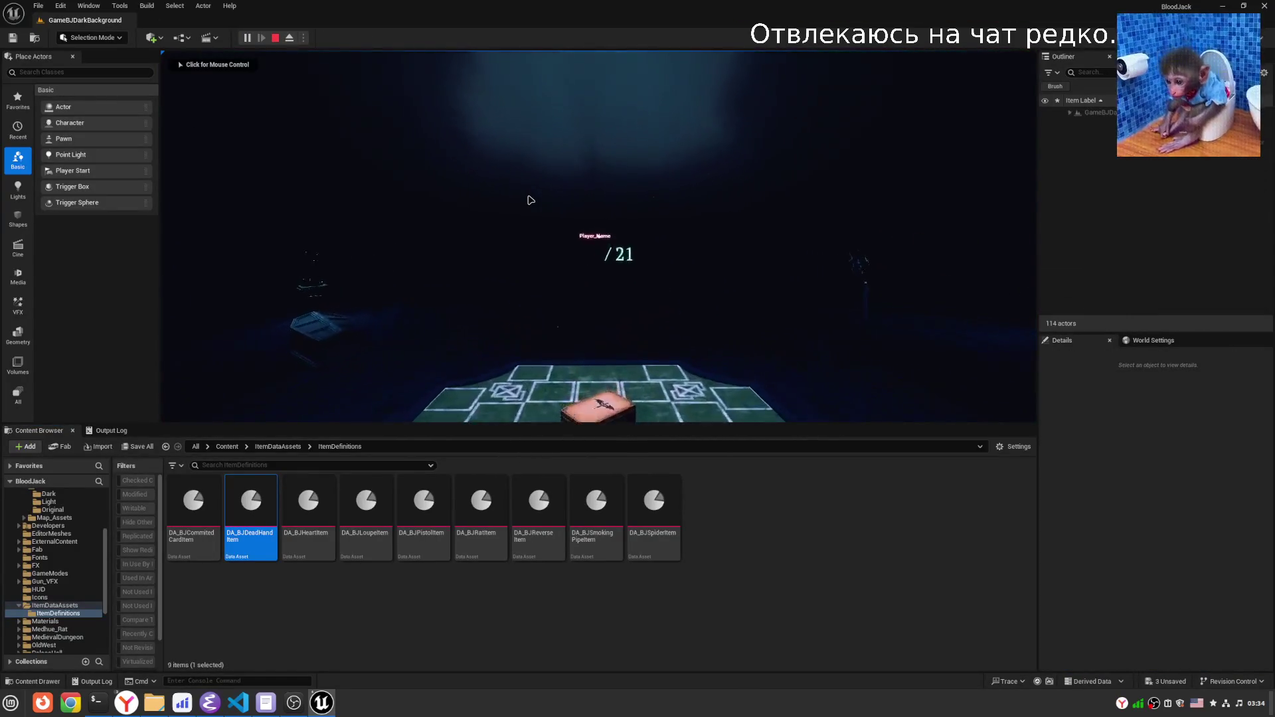
{"action": "left_click", "coordinate": [530, 199]}
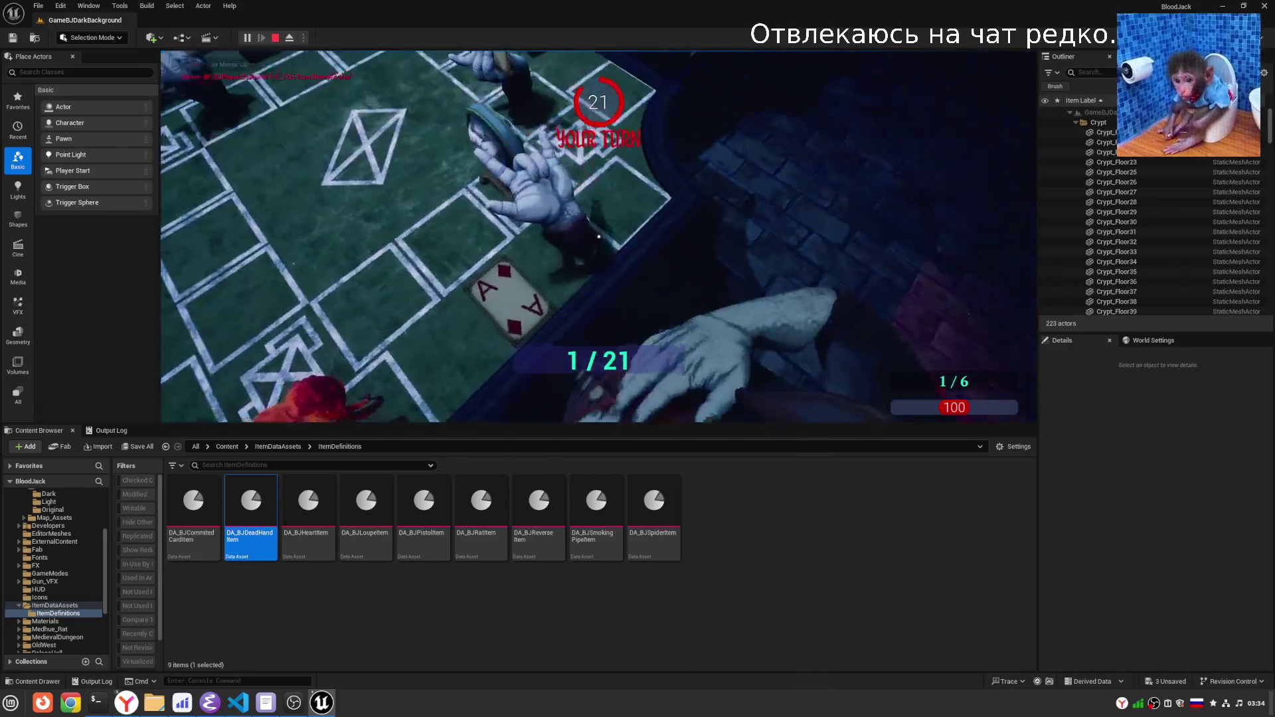
{"action": "left_click", "coordinate": [599, 237]}
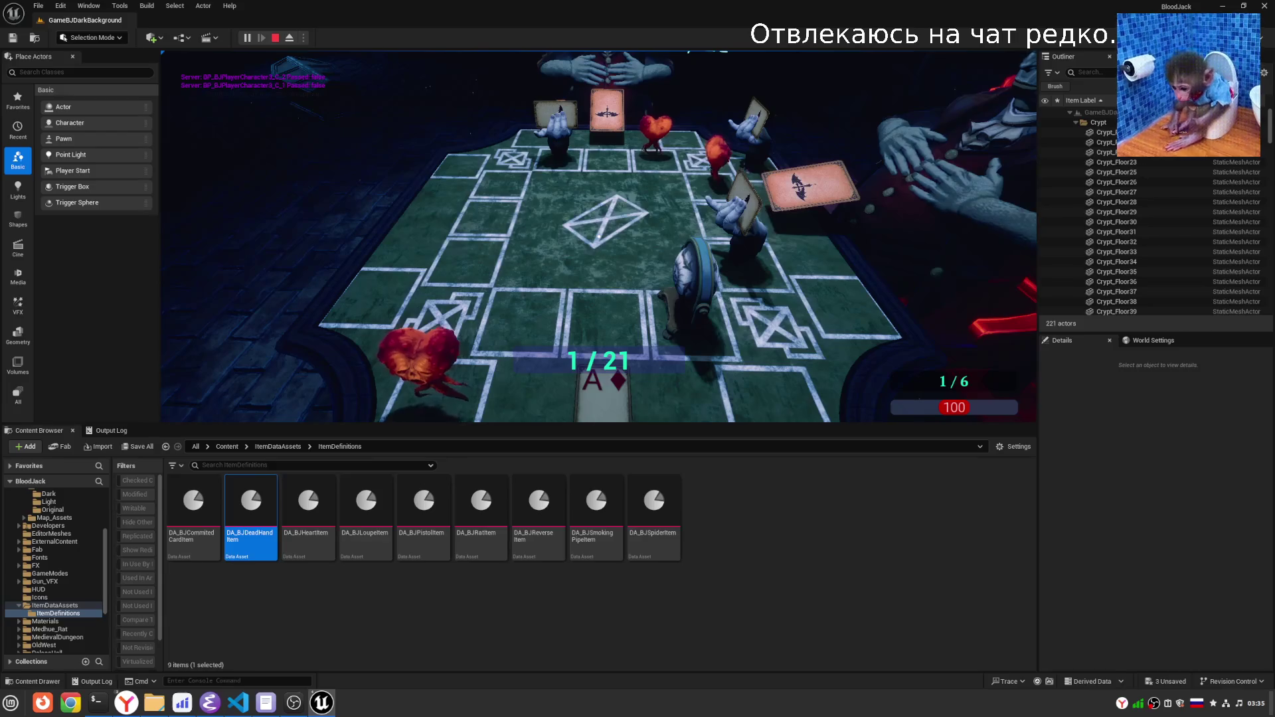
{"action": "key", "text": "Escape"}
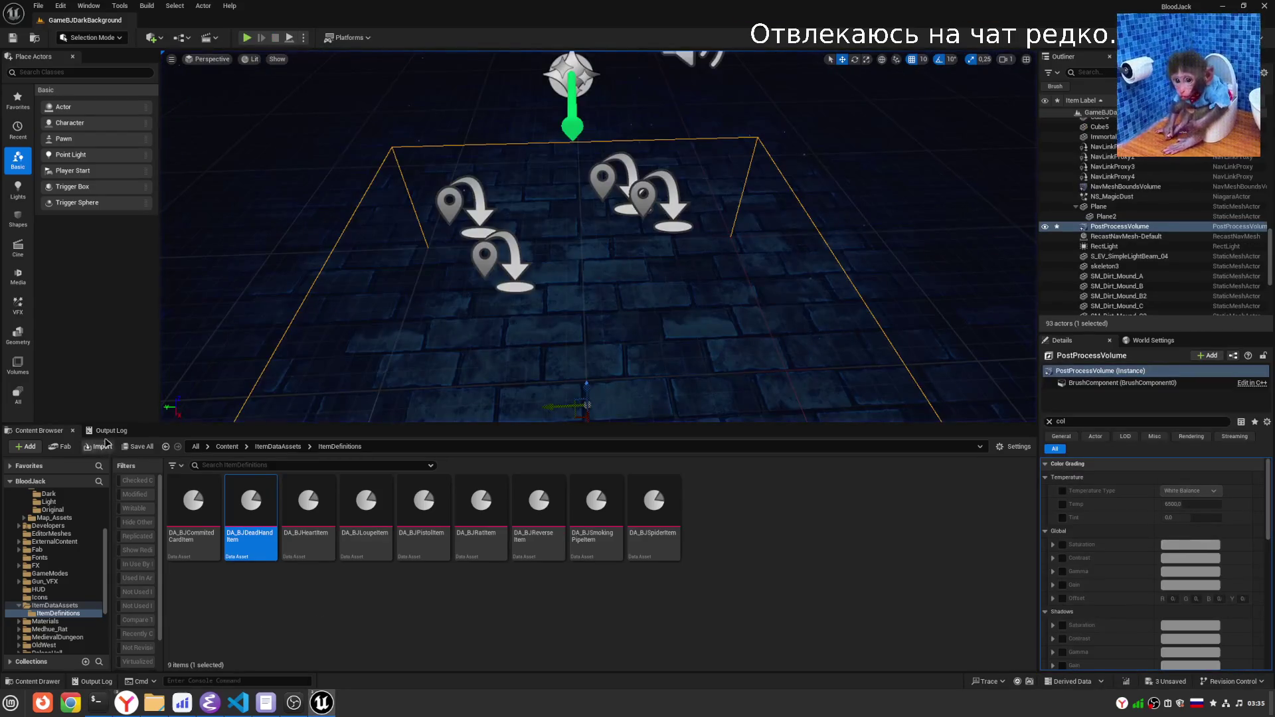
Scroll up the Output Log and highlight the 'No handlers for effect tag: BJ.Effect.SpendActionPoints' error.
{"action": "left_click", "coordinate": [111, 431]}
{"action": "scroll", "coordinate": [947, 591], "scroll_direction": "up", "scroll_amount": 10}
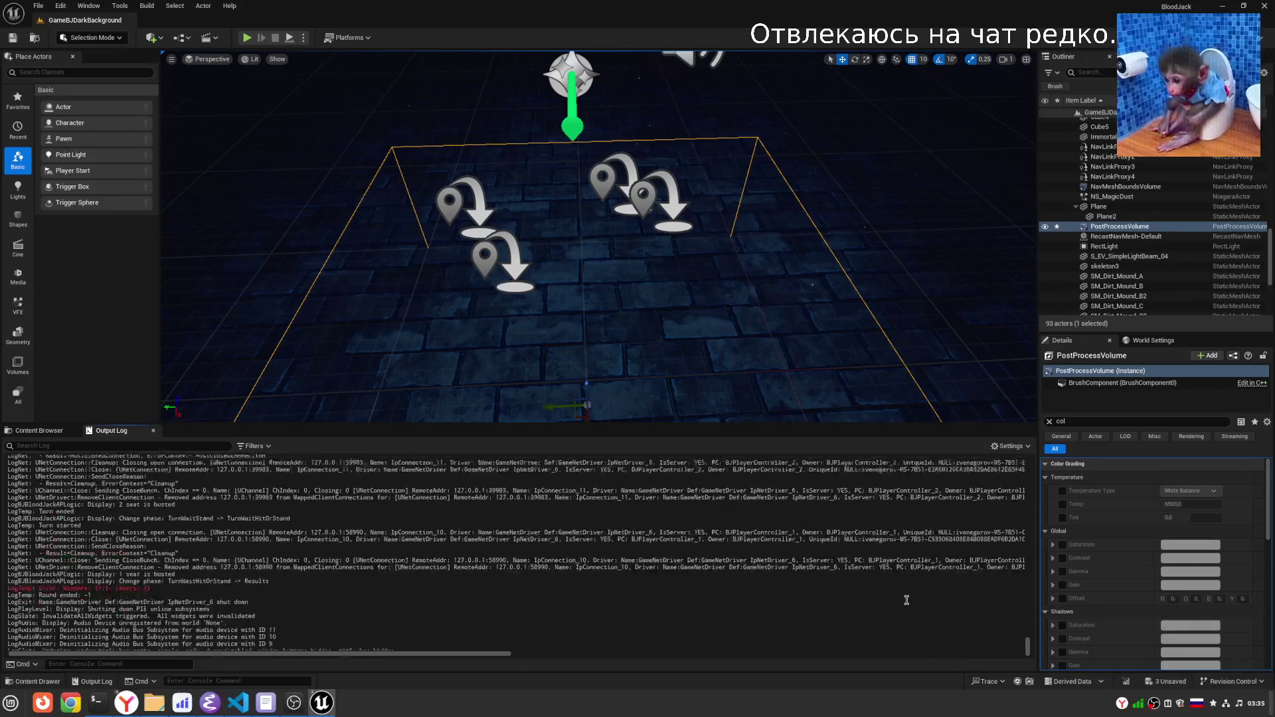
{"action": "scroll", "coordinate": [784, 578], "scroll_direction": "up", "scroll_amount": 15}
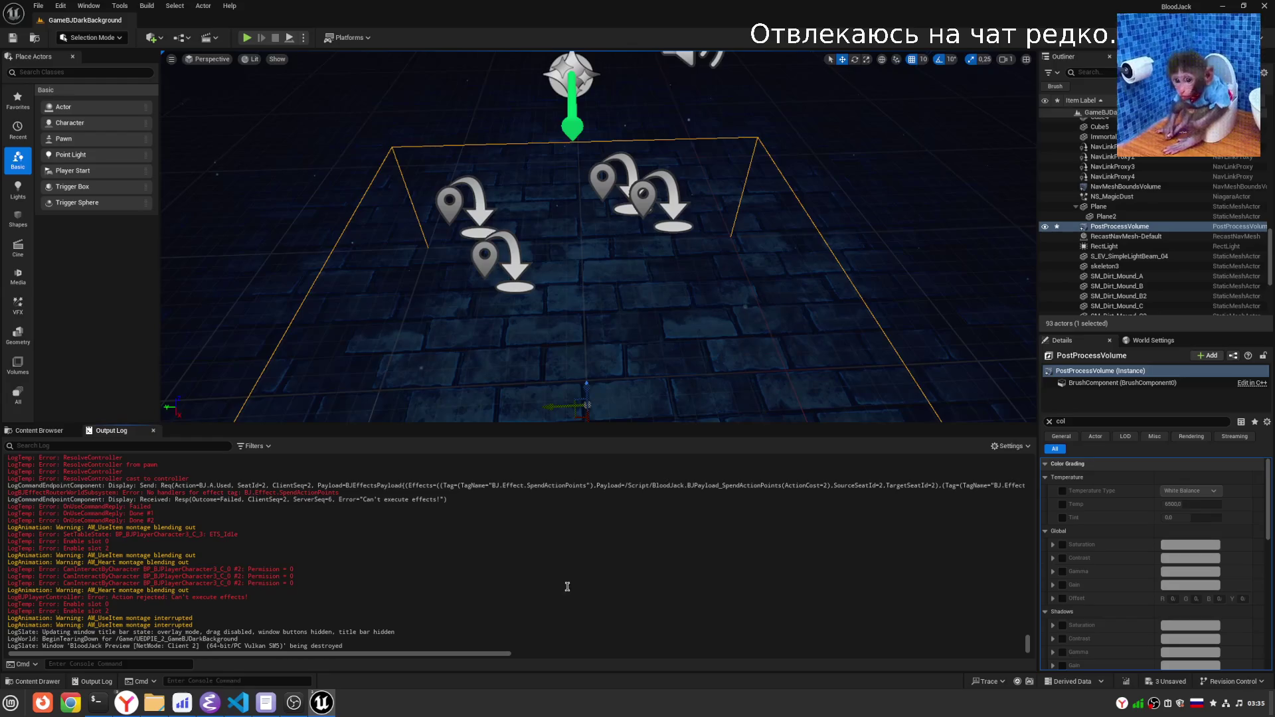
{"action": "scroll", "coordinate": [567, 586], "scroll_direction": "up", "scroll_amount": 4}
{"action": "mouse_move", "coordinate": [366, 576]}
{"action": "left_mouse_down"}
{"action": "mouse_move", "coordinate": [427, 579]}
{"action": "mouse_move", "coordinate": [432, 591]}
{"action": "left_mouse_up"}
{"action": "left_click", "coordinate": [432, 591]}
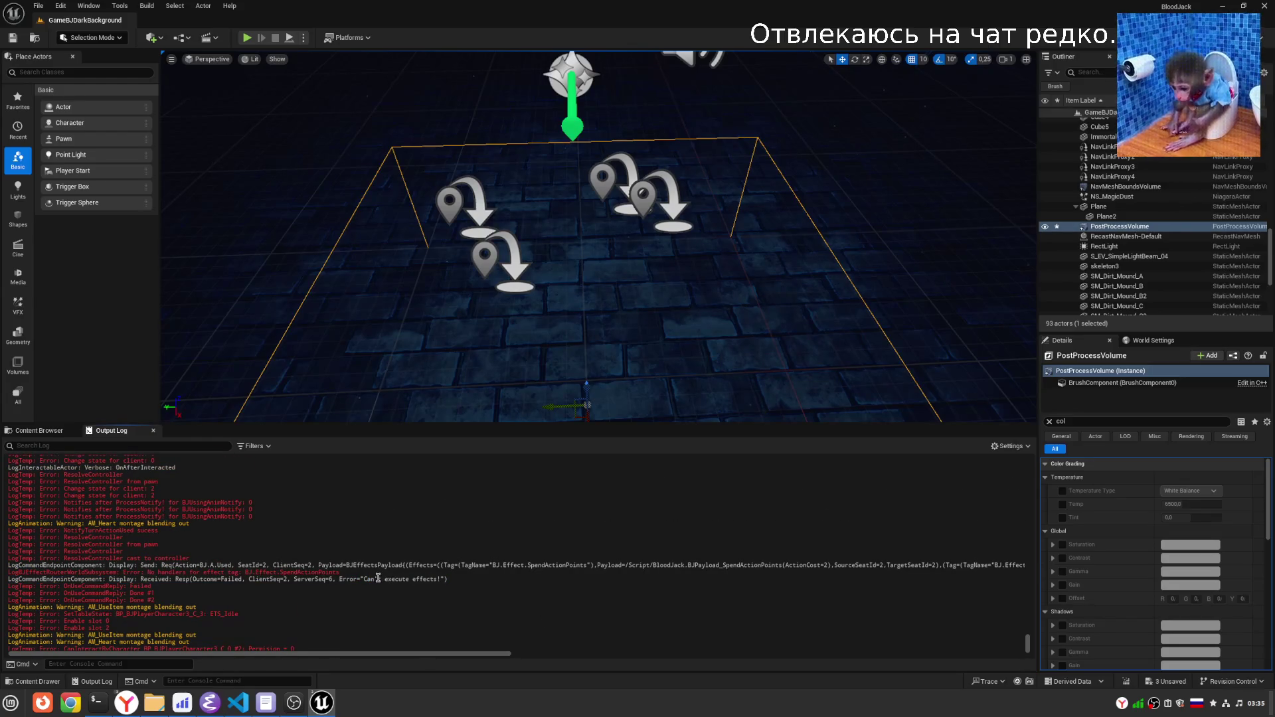
{"action": "left_click_drag", "start_coordinate": [146, 572], "coordinate": [383, 571]}
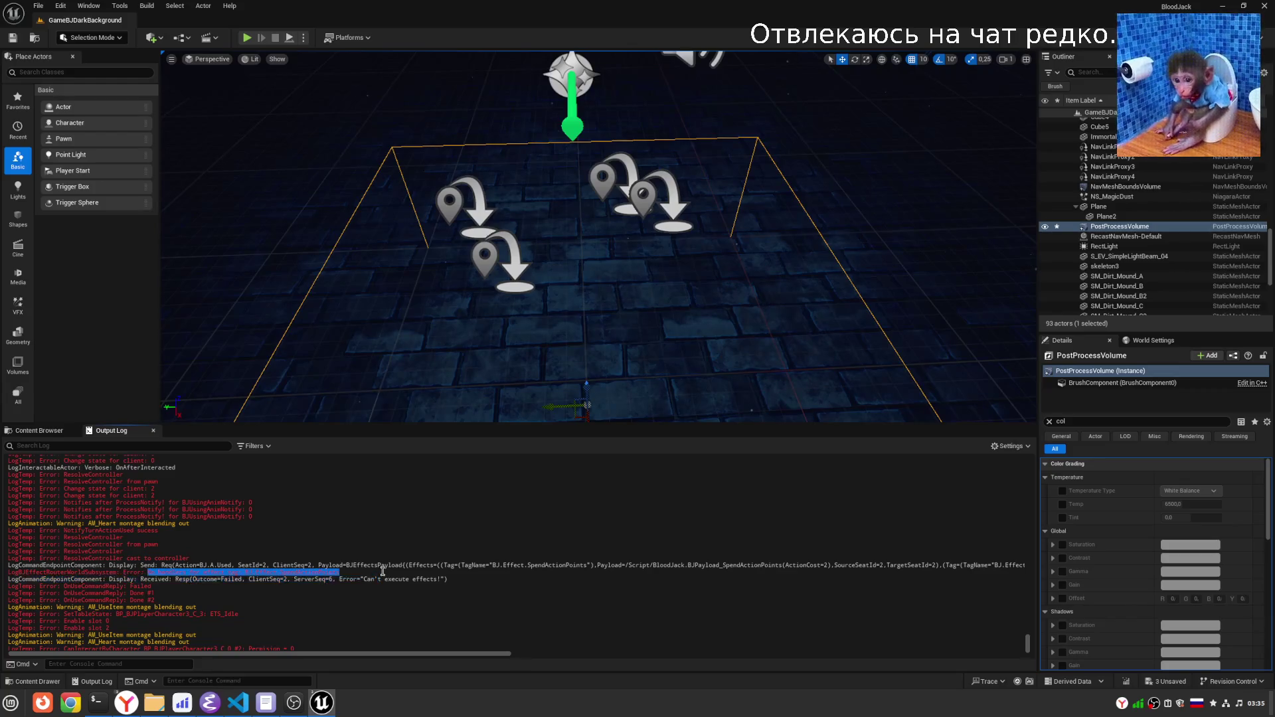
{"action": "left_click", "coordinate": [158, 559]}
{"action": "left_click_drag", "start_coordinate": [232, 579], "coordinate": [356, 575]}
{"action": "left_click", "coordinate": [315, 572]}
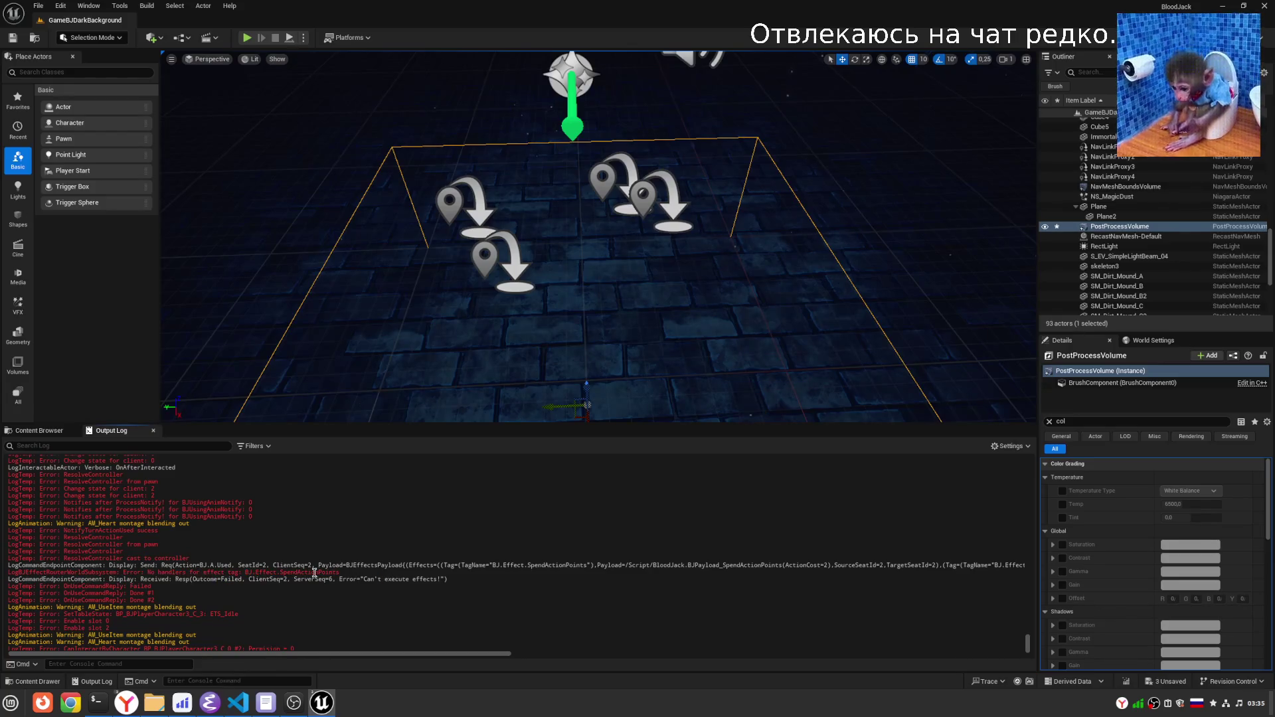
{"action": "left_click", "coordinate": [210, 702]}
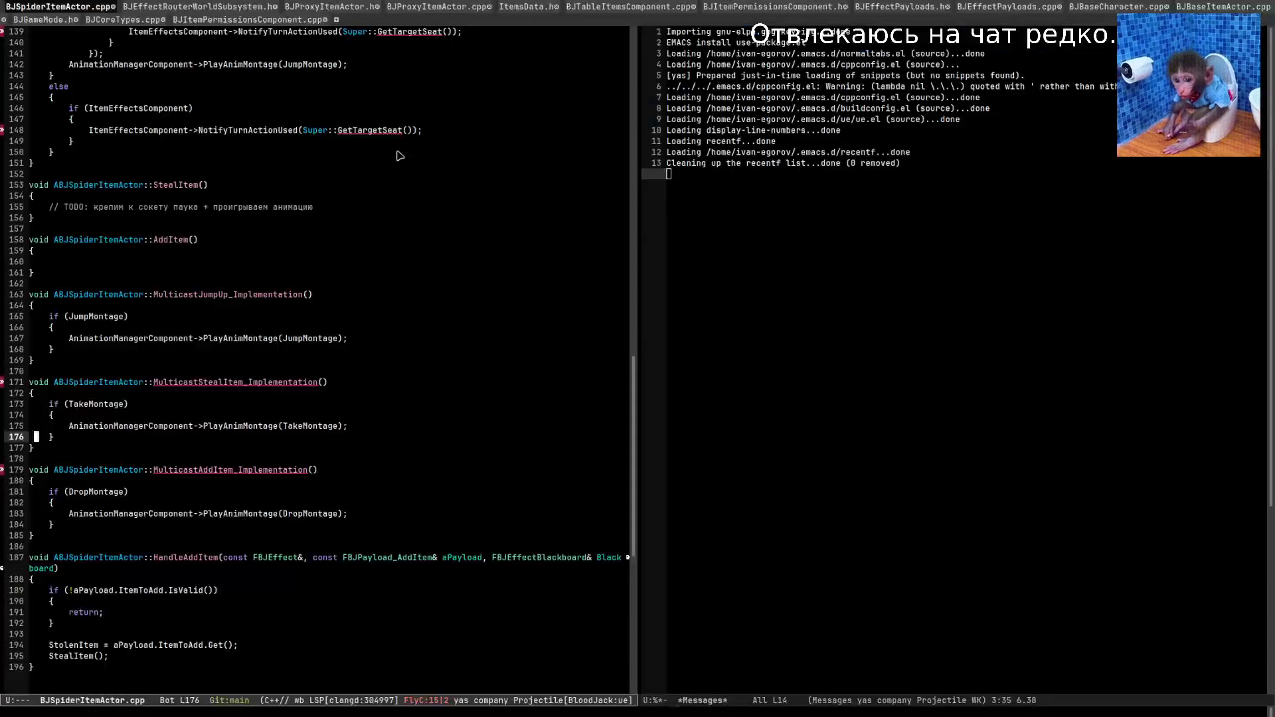
In BJTableItemsComponent.cpp, select the FBJPayload_SpendActionPoints type name on line 1403.
{"action": "left_click", "coordinate": [662, 6]}
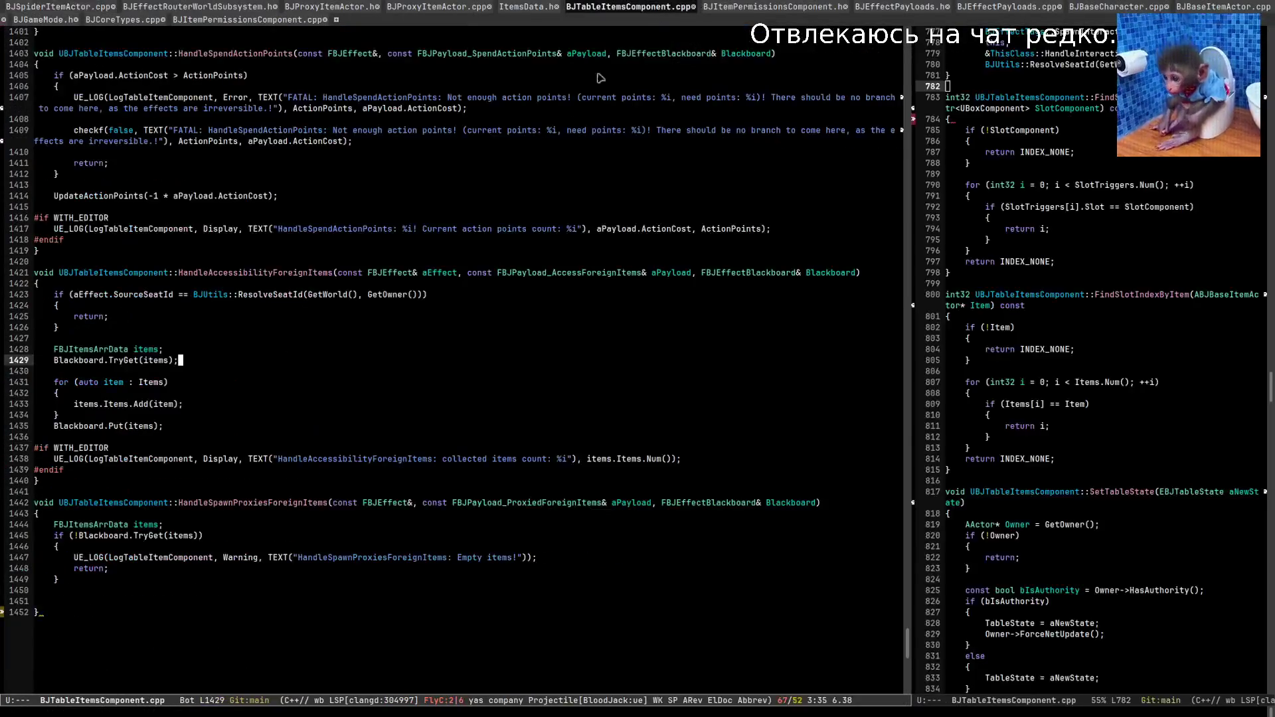
{"action": "scroll", "coordinate": [498, 421], "scroll_direction": "up", "scroll_amount": 1}
{"action": "scroll", "coordinate": [491, 425], "scroll_direction": "up", "scroll_amount": 2}
{"action": "left_click", "coordinate": [230, 152]}
{"action": "left_click_drag", "start_coordinate": [473, 152], "coordinate": [554, 153]}
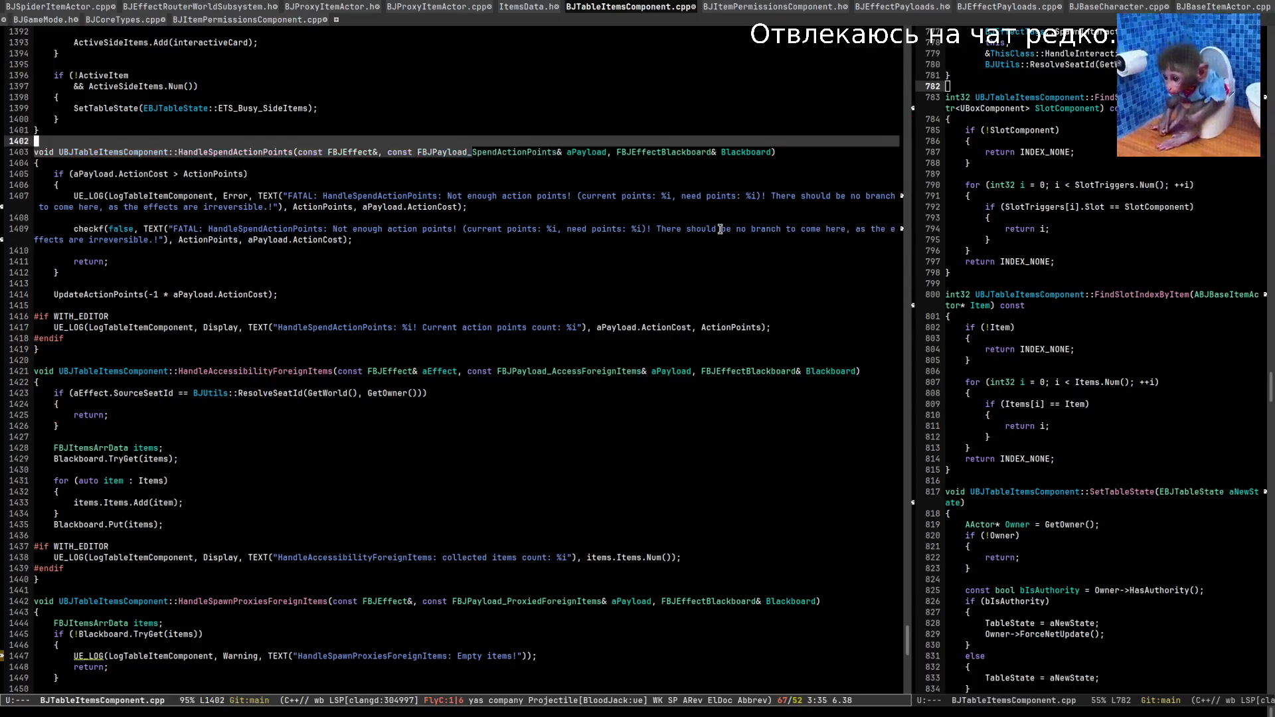
{"action": "key", "text": "Right"}
{"action": "key", "text": "ctrl+equal"}
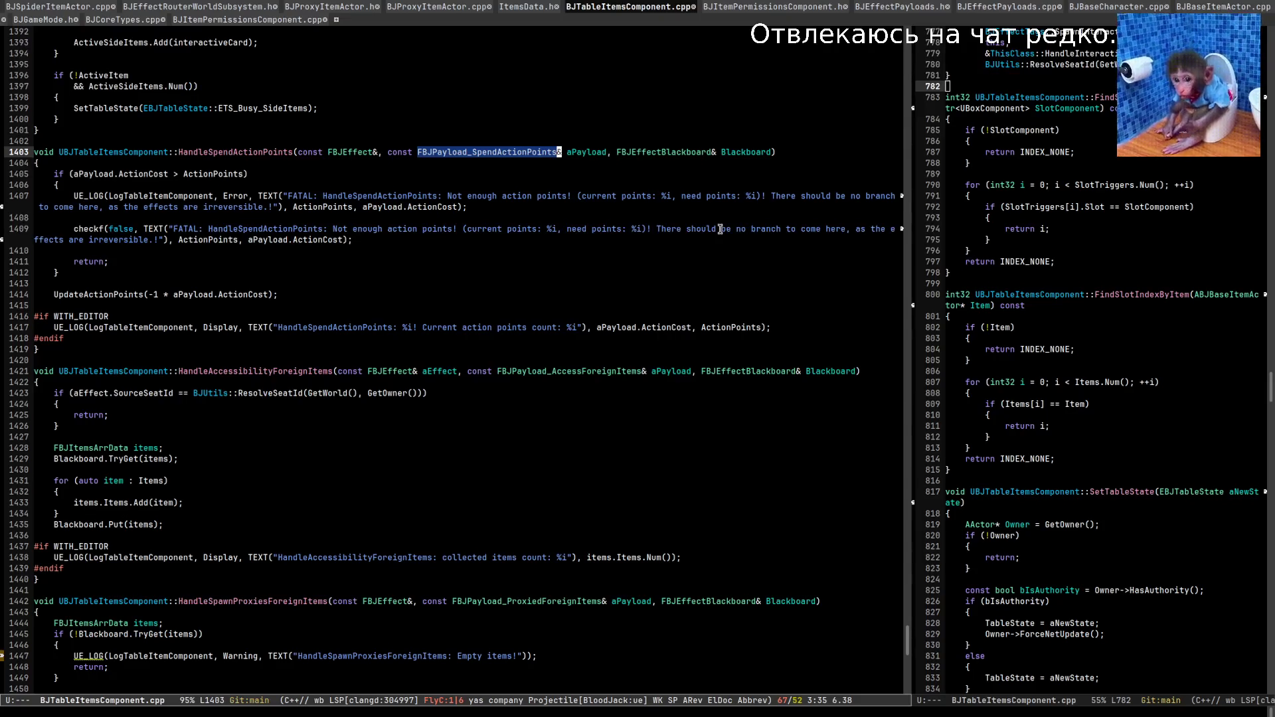
Mark SpendActionPoints, show the payload struct's signature, and return to the closing brace on line 1400.
{"action": "key", "text": "Left"}
{"action": "key", "text": "Left"}
{"action": "key", "text": "Left"}
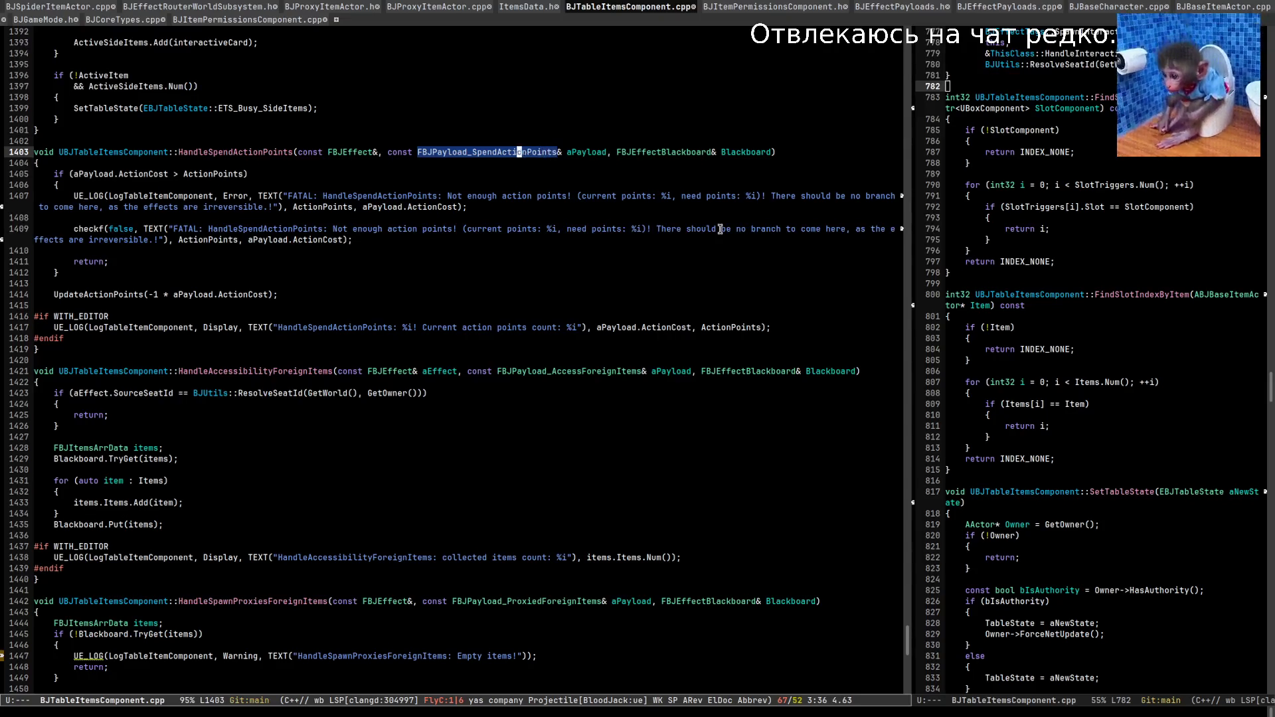
{"action": "key", "text": "ctrl+space"}
{"action": "key", "text": "alt+f"}
{"action": "key", "text": "alt+f"}
{"action": "key", "text": "alt+f"}
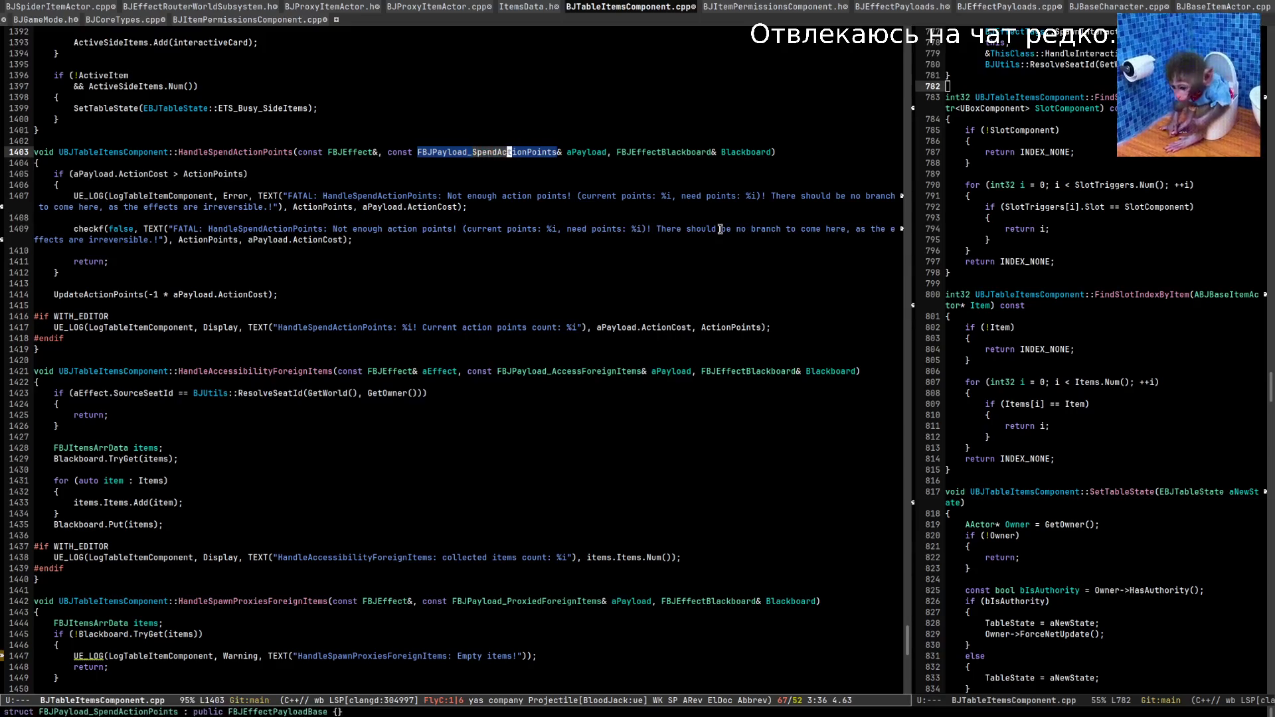
{"action": "key", "text": "alt+w"}
{"action": "key", "text": "Up"}
{"action": "key", "text": "Up"}
{"action": "key", "text": "Up"}
{"action": "key", "text": "Up"}
{"action": "key", "text": "Down"}
{"action": "key", "text": "Down"}
{"action": "key", "text": "Down"}
{"action": "key", "text": "Up"}
{"action": "key", "text": "Up"}
{"action": "key", "text": "Up"}
{"action": "key", "text": "End"}
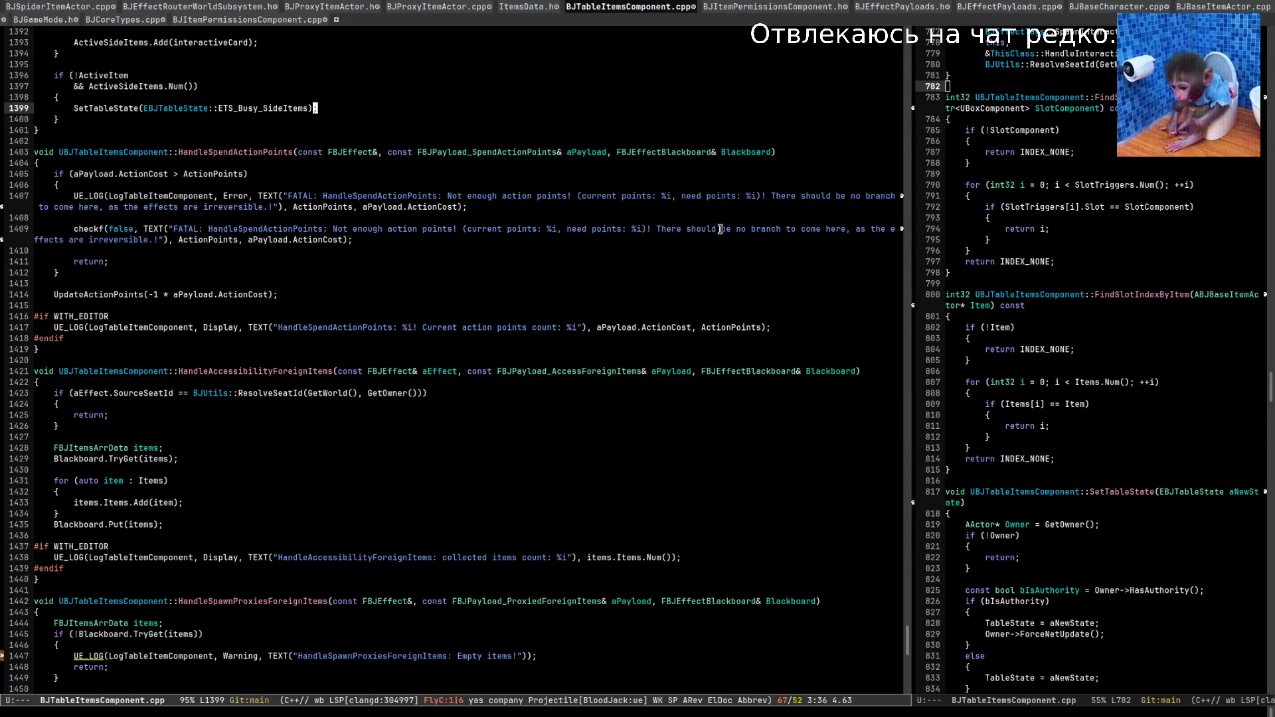
{"action": "key", "text": "Up"}
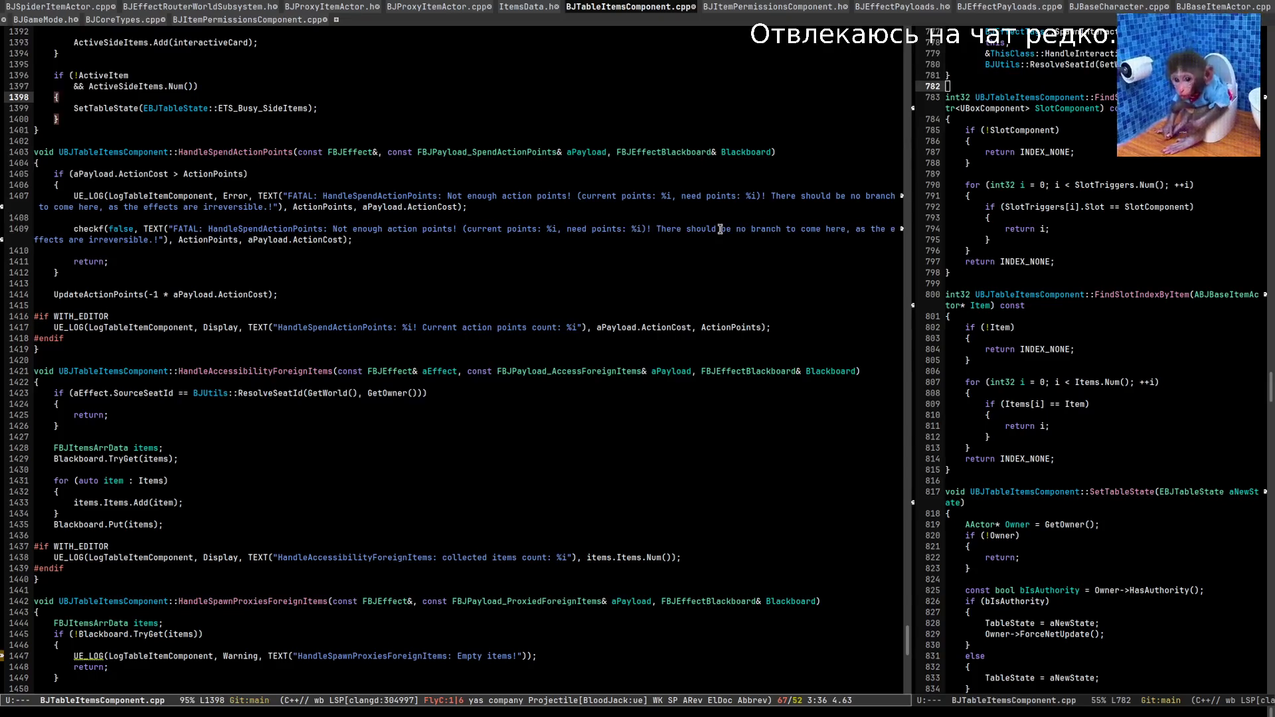
{"action": "key", "text": "Up"}
{"action": "key", "text": "Up"}
{"action": "key", "text": "Up"}
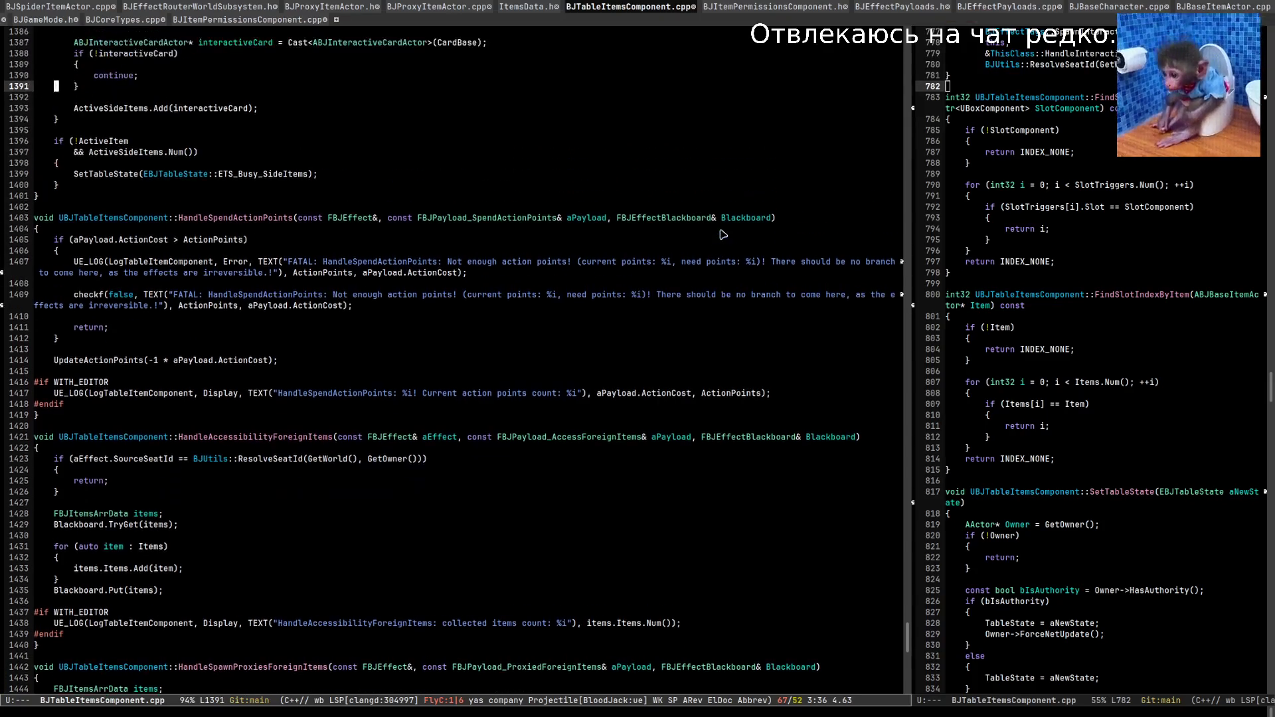
{"action": "key", "text": "Right"}
{"action": "key", "text": "Right"}
{"action": "key", "text": "Left"}
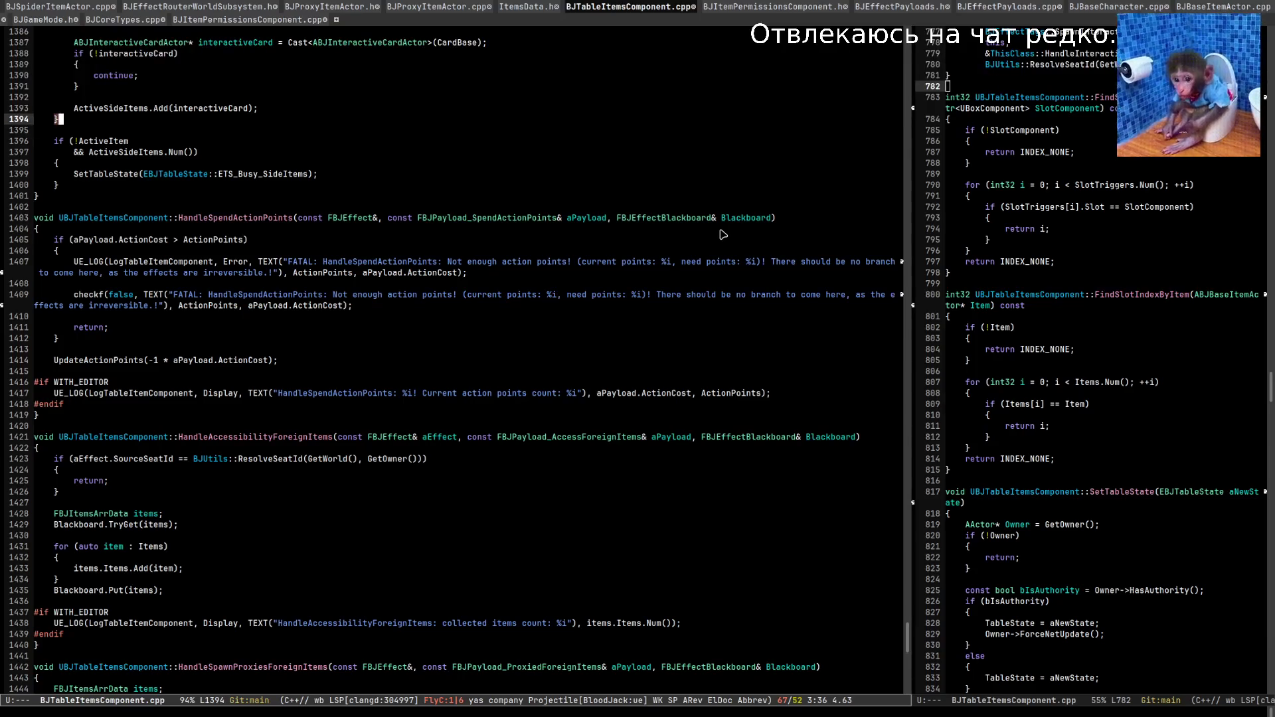
{"action": "key", "text": "Down"}
{"action": "key", "text": "Down"}
{"action": "key", "text": "Down"}
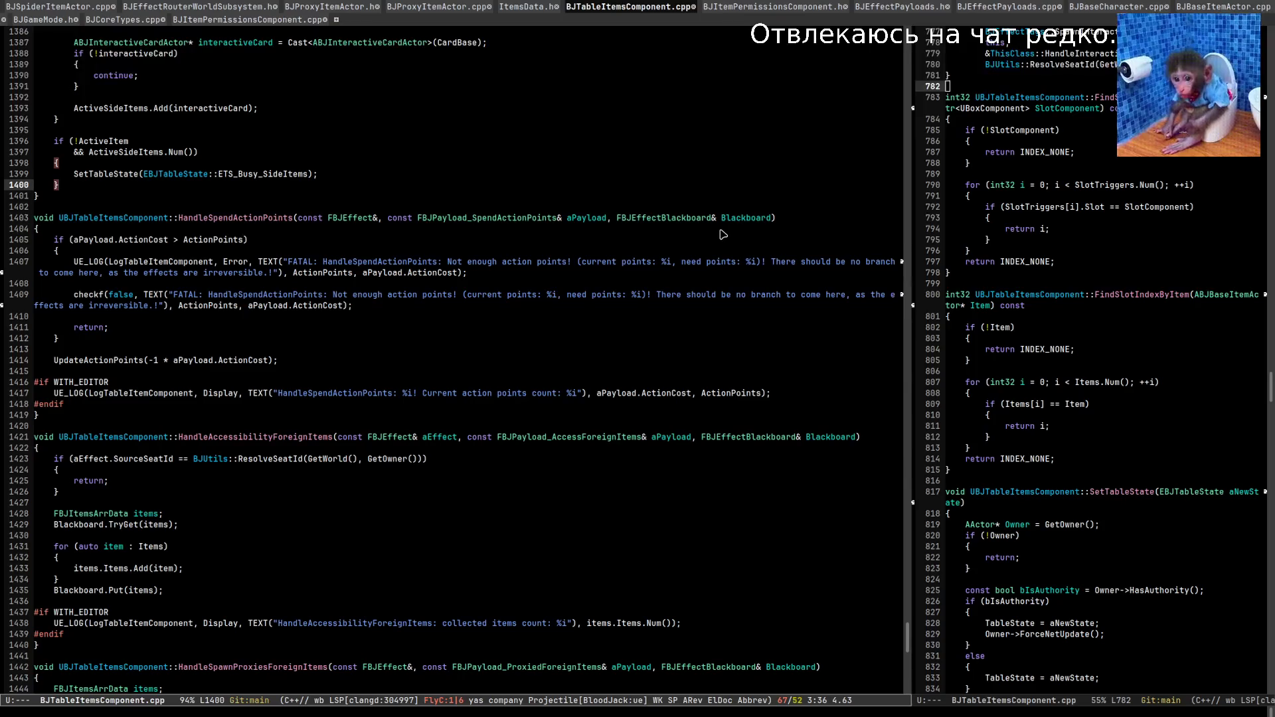
Resize the split windows, widening the left and right code panes.
{"action": "key", "text": "ctrl+x"}
{"action": "key", "text": "braceright"}
{"action": "key", "text": "alt+x"}
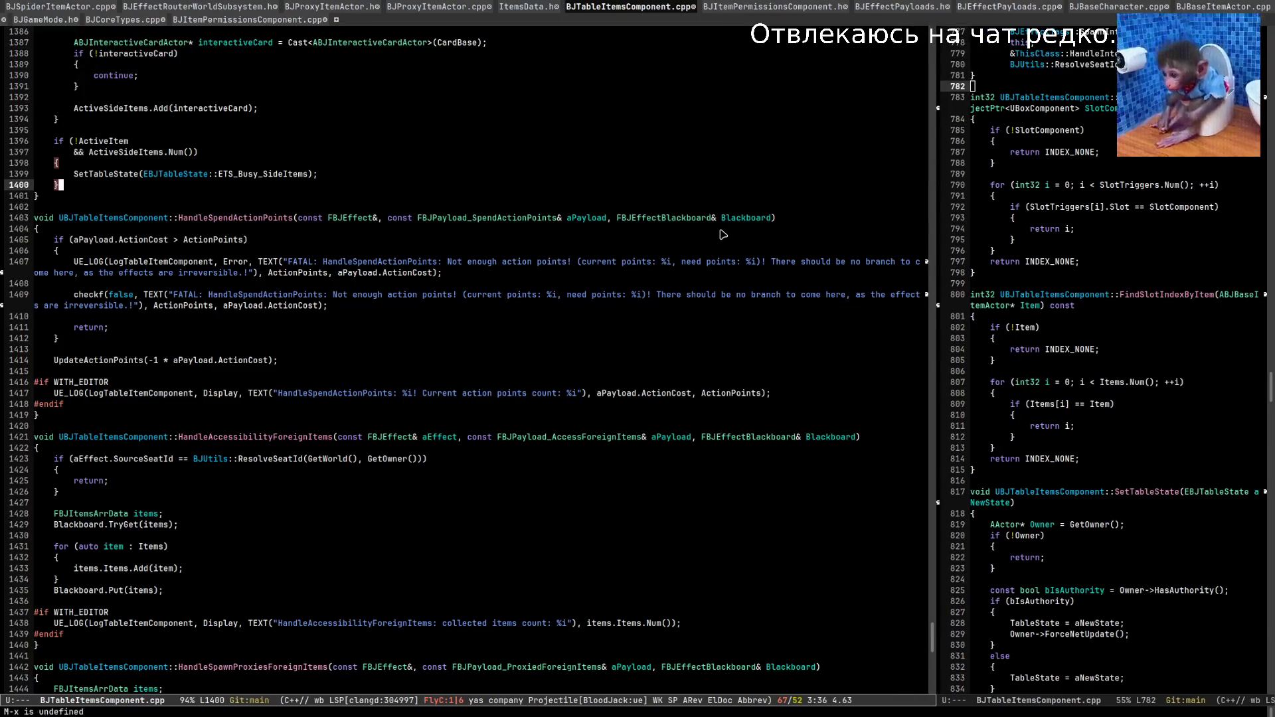
{"action": "key", "text": "ctrl+x"}
{"action": "key", "text": "braceleft"}
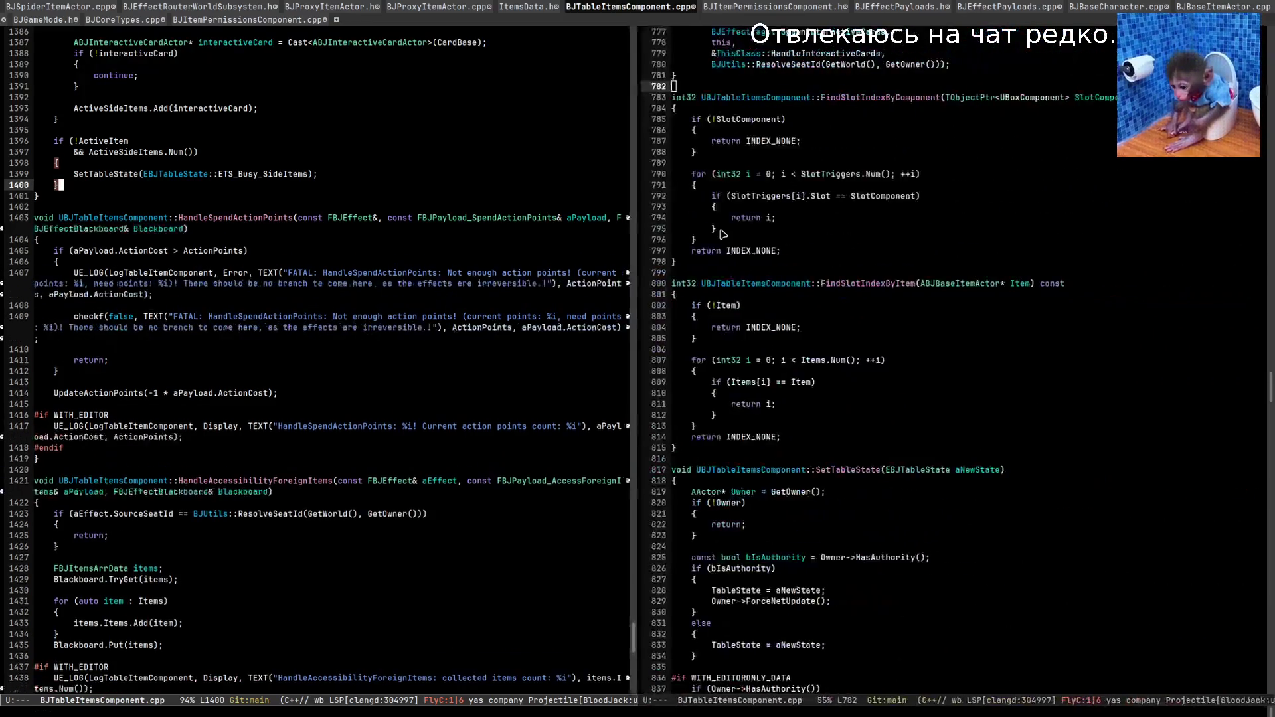
{"action": "key", "text": "ctrl+x"}
{"action": "key", "text": "braceright"}
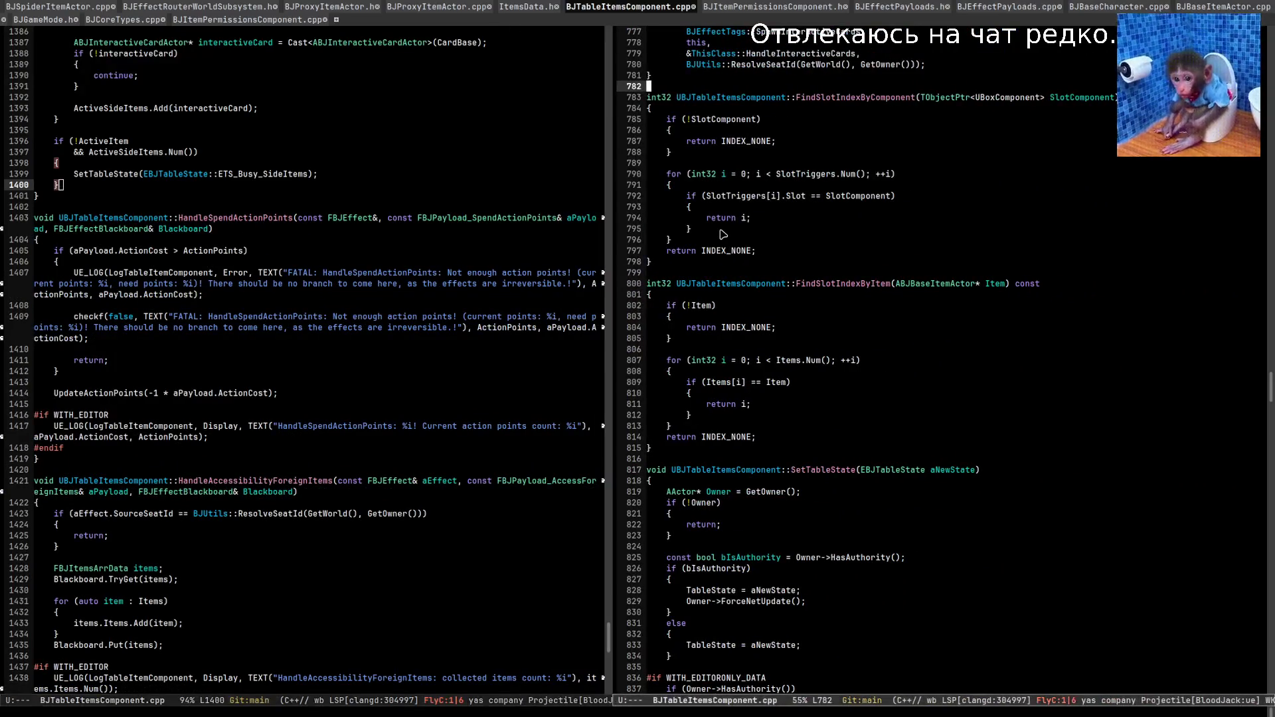
{"action": "key", "text": "Down"}
{"action": "key", "text": "Down"}
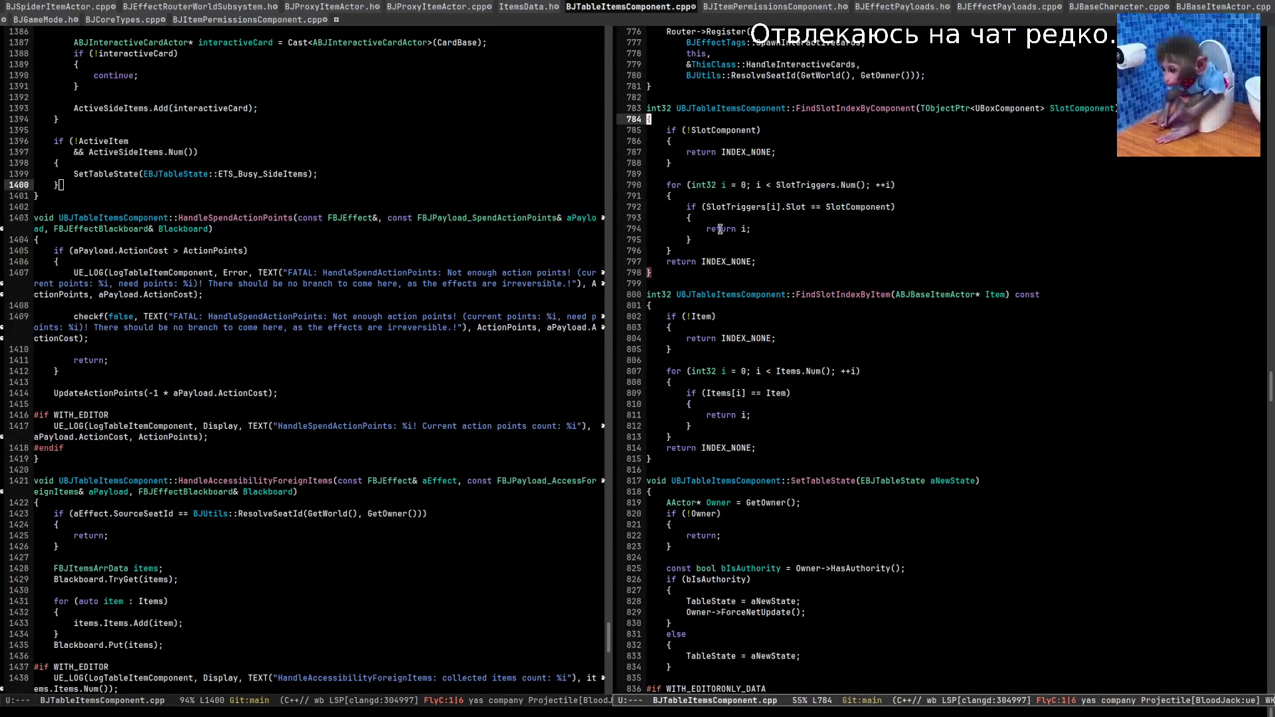
Show BJEffectPayloads.h and BJEffectPayloads.cpp side by side and I-search for SpendActionPoints.
{"action": "key", "text": "ctrl+x"}
{"action": "key", "text": "1"}
{"action": "key", "text": "ctrl+x"}
{"action": "key", "text": "b"}
{"action": "key", "text": "Return"}
{"action": "key", "text": "ctrl+c"}
{"action": "key", "text": "Left"}
{"action": "key", "text": "Down"}
{"action": "key", "text": "ctrl+s"}
{"action": "key", "text": "ctrl+s"}
{"action": "key", "text": "Down"}
{"action": "key", "text": "Down"}
{"action": "key", "text": "Down"}
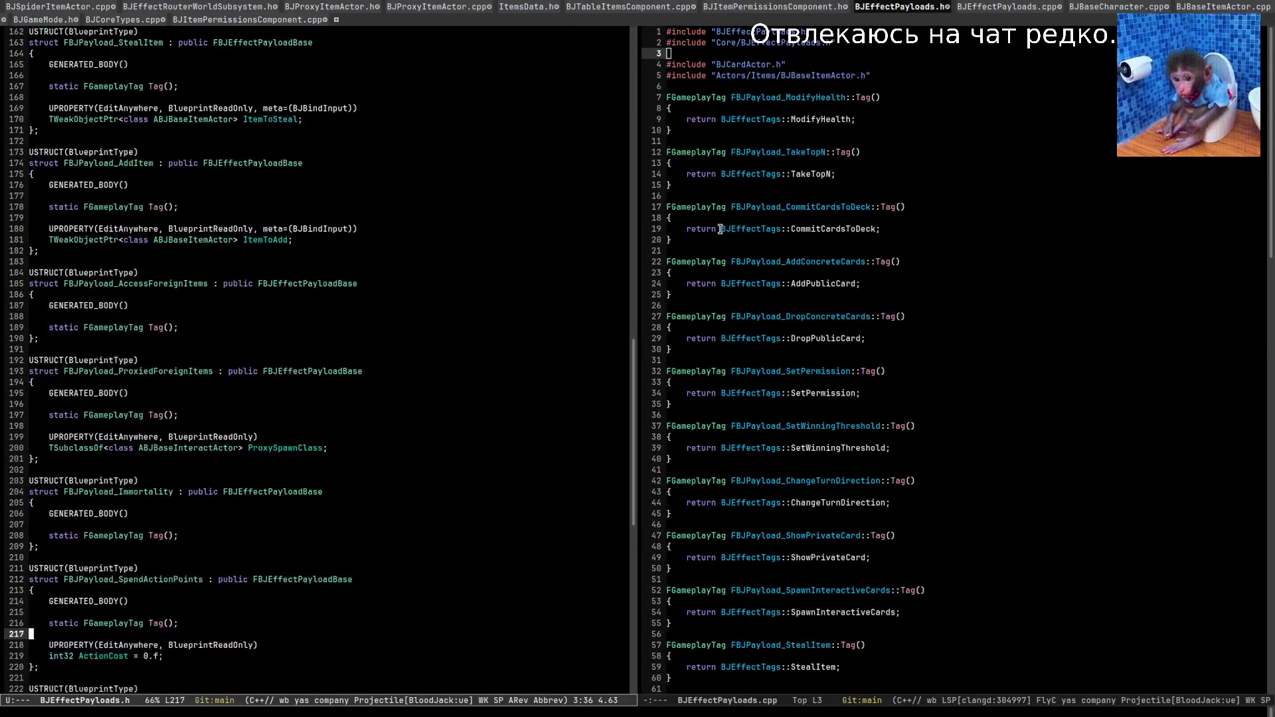
Find the SpendActionPoints payload and its registration line in BJEffectPayloads.cpp.
{"action": "key", "text": "Up"}
{"action": "key", "text": "Up"}
{"action": "key", "text": "Up"}
{"action": "key", "text": "Left"}
{"action": "key", "text": "Left"}
{"action": "key", "text": "Left"}
{"action": "key", "text": "ctrl+c"}
{"action": "key", "text": "o"}
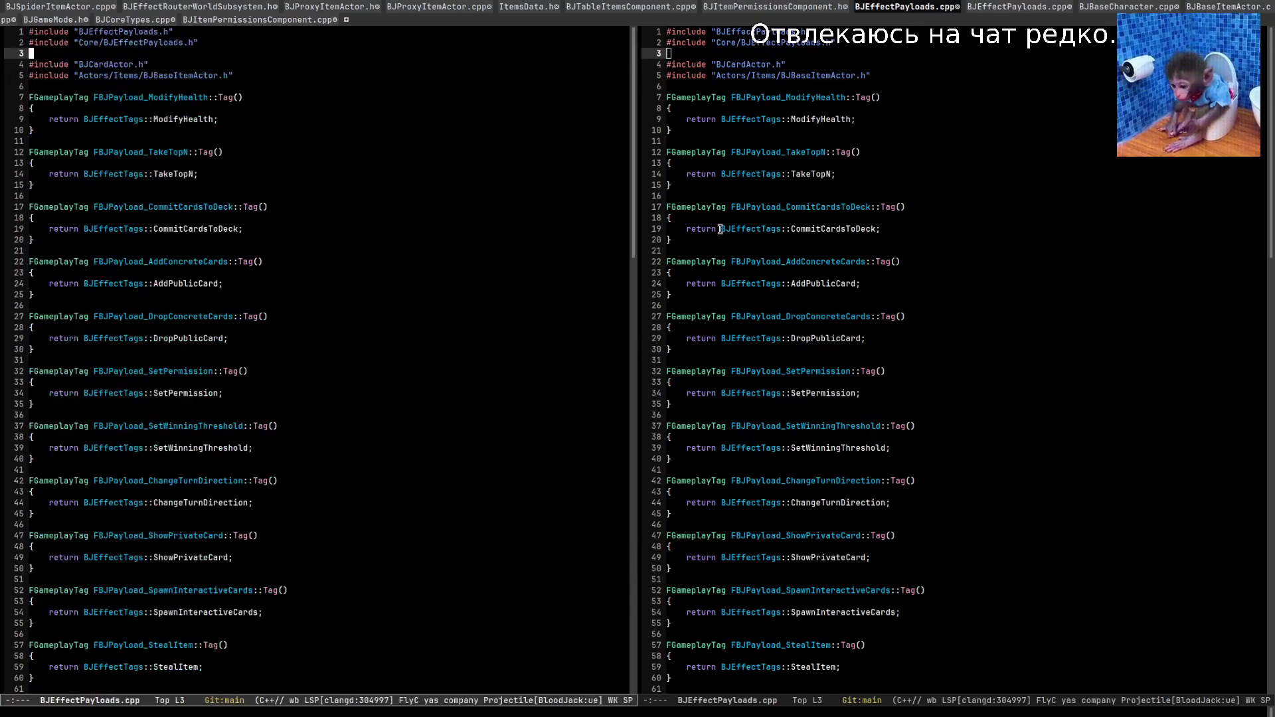
{"action": "key", "text": "ctrl+s"}
{"action": "key", "text": "ctrl+s"}
{"action": "key", "text": "ctrl+s"}
{"action": "key", "text": "ctrl+s"}
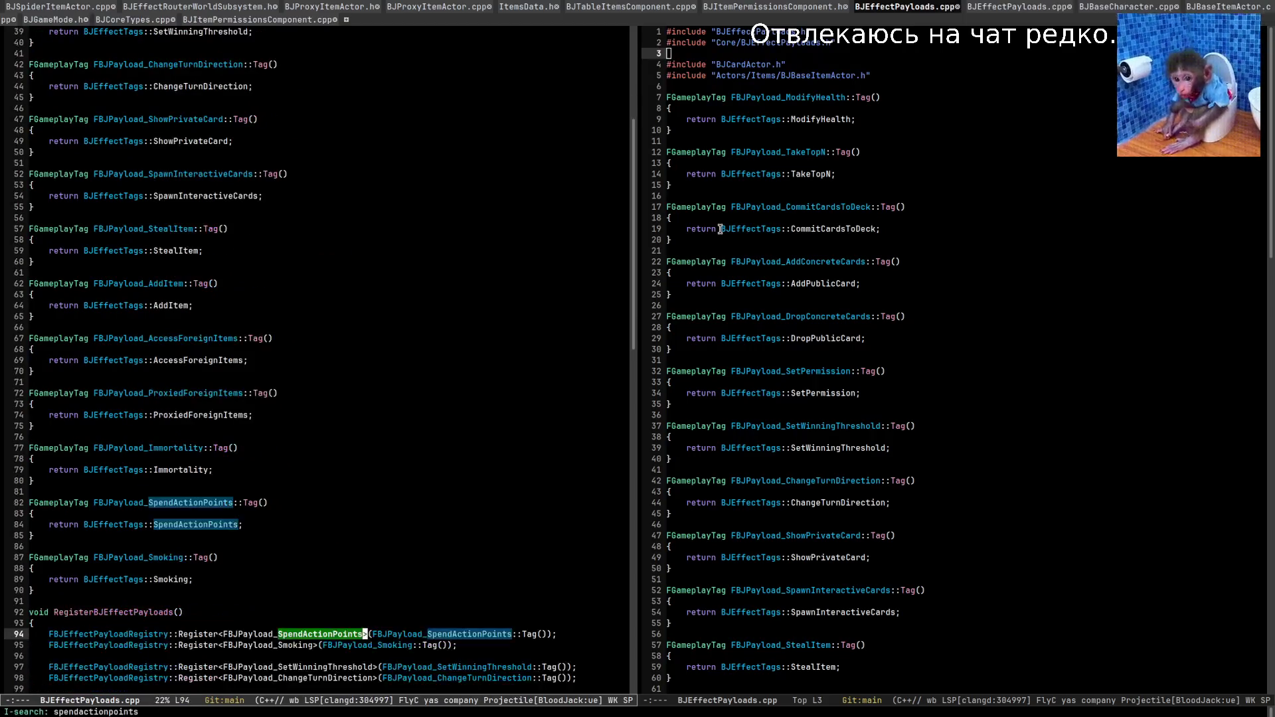
{"action": "key", "text": "Right"}
{"action": "key", "text": "Right"}
{"action": "key", "text": "Right"}
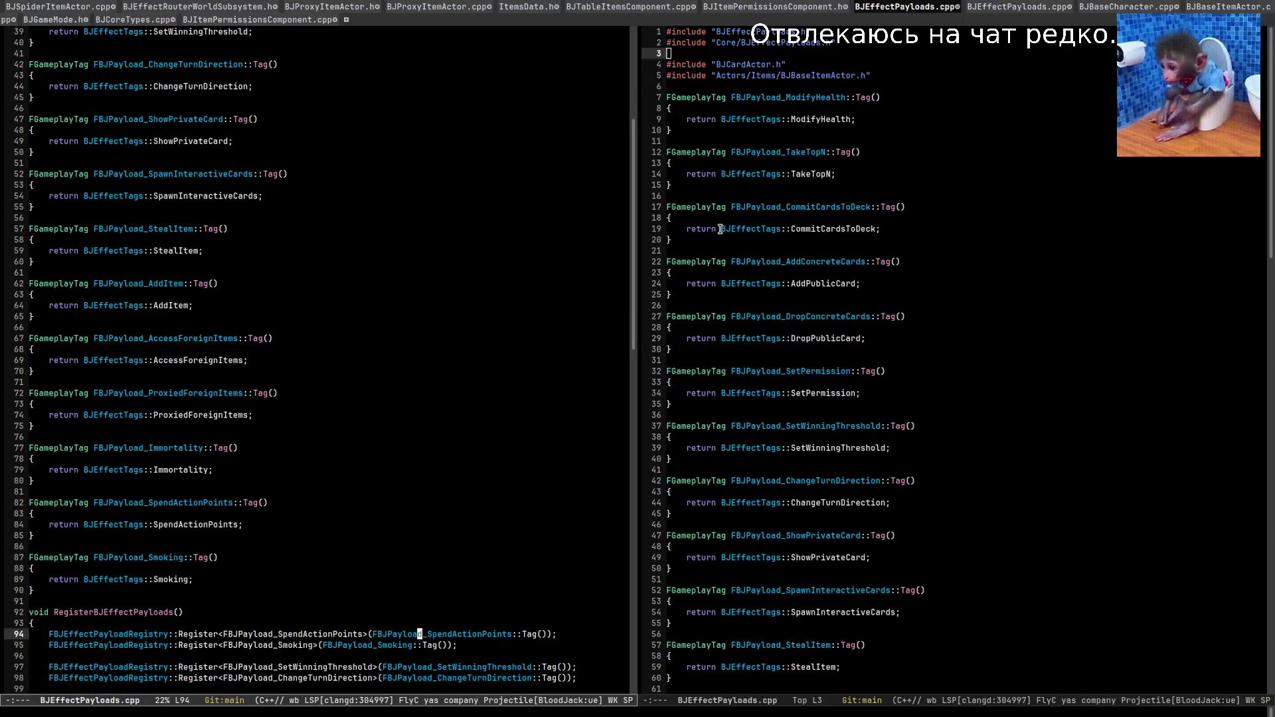
{"action": "key", "text": "ctrl+s"}
{"action": "key", "text": "ctrl+s"}
Open BJUtils.h from recent files and look over ResolveSeatId and CurrentTimeString.
{"action": "key", "text": "ctrl+s"}
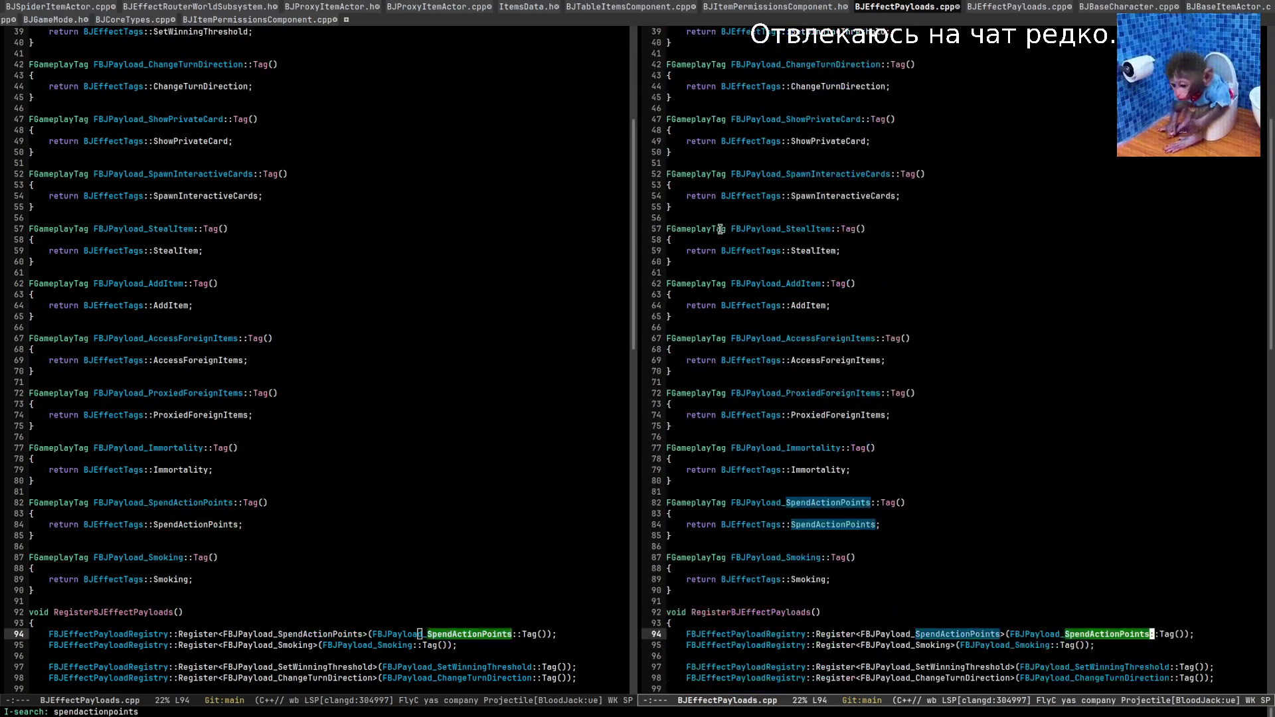
{"action": "key", "text": "Return"}
{"action": "scroll", "coordinate": [721, 229], "scroll_direction": "down", "scroll_amount": 3}
{"action": "key", "text": "ctrl+x"}
{"action": "key", "text": "ctrl+r"}
{"action": "key", "text": "ctrl+s"}
{"action": "type", "text": "bju"}
{"action": "key", "text": "Return"}
{"action": "key", "text": "Return"}
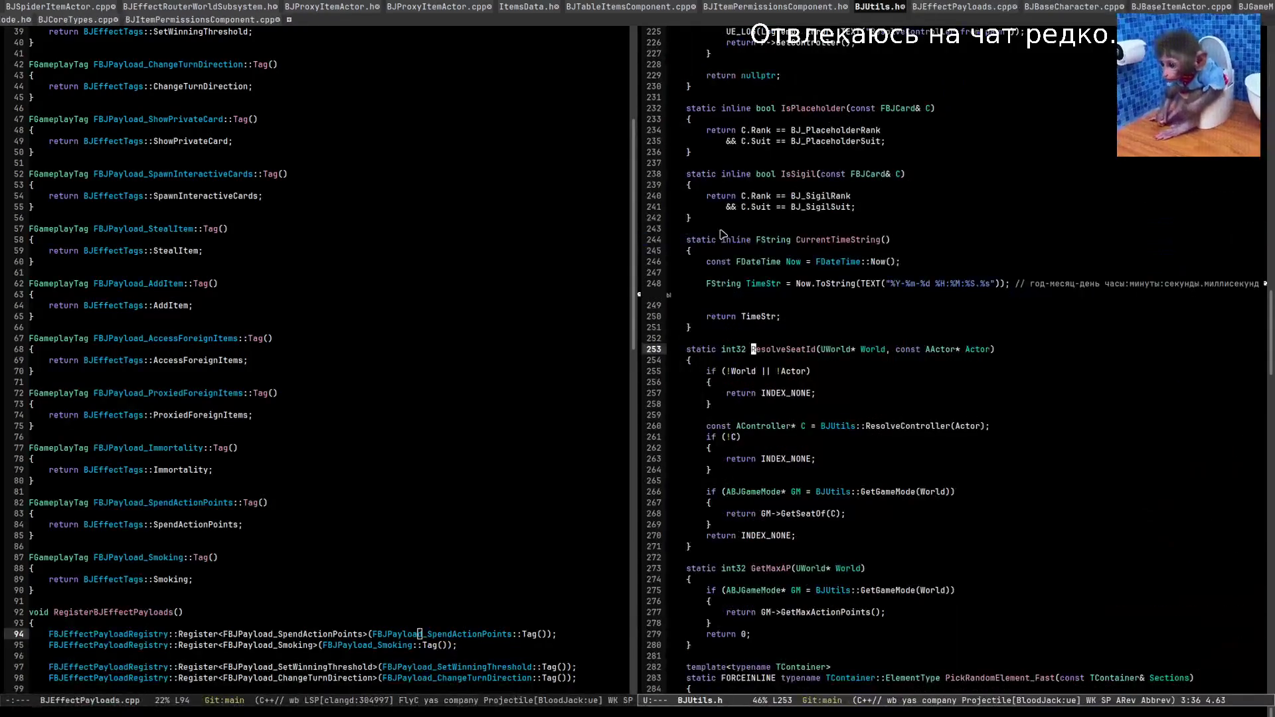
{"action": "key", "text": "Down"}
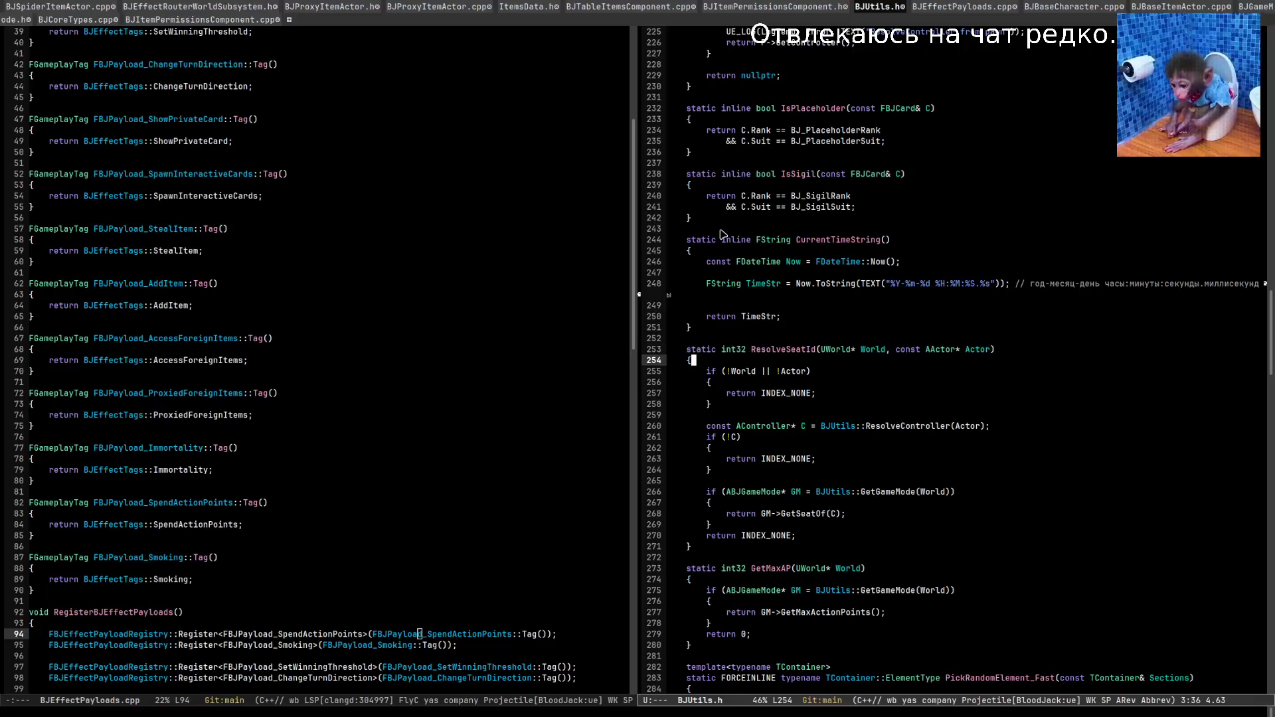
{"action": "key", "text": "Up"}
{"action": "key", "text": "Up"}
{"action": "key", "text": "Up"}
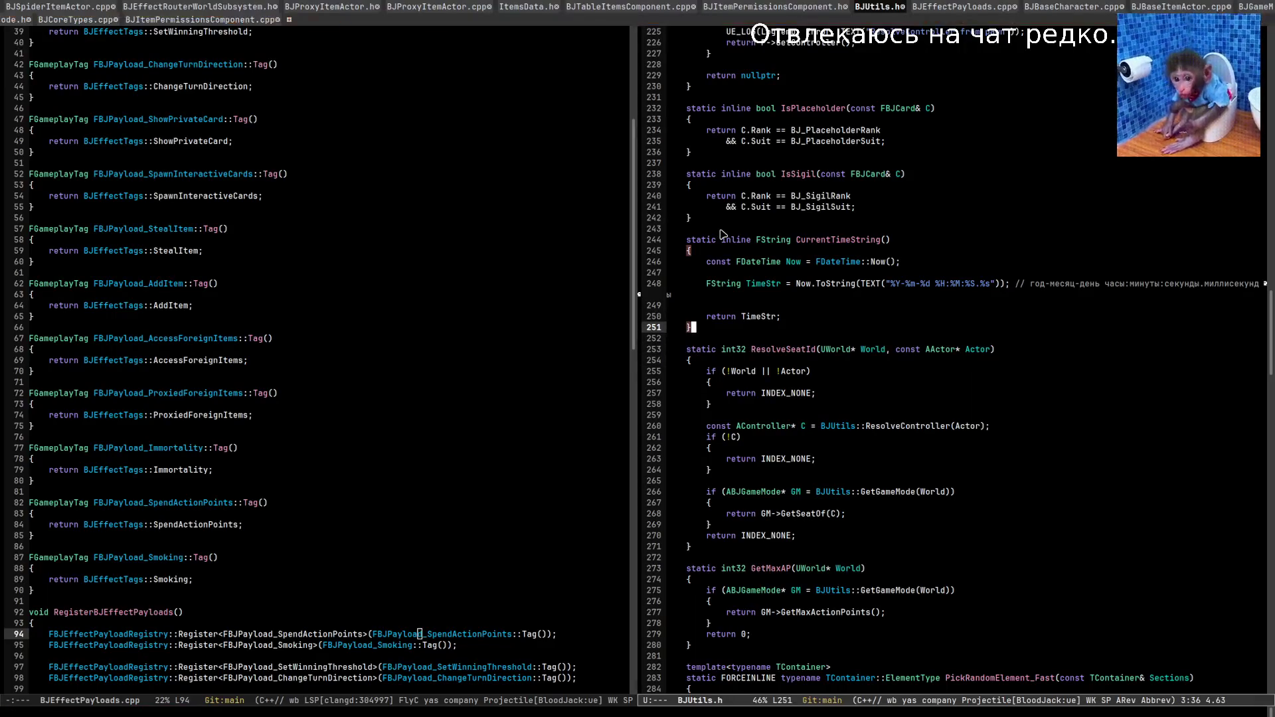
Check the SpendActionPoints tag declaration in BJCoreTypes.h and its definition in BJCoreTypes.cpp.
{"action": "key", "text": "ctrl+x"}
{"action": "key", "text": "ctrl+r"}
{"action": "key", "text": "ctrl+s"}
{"action": "type", "text": "corety"}
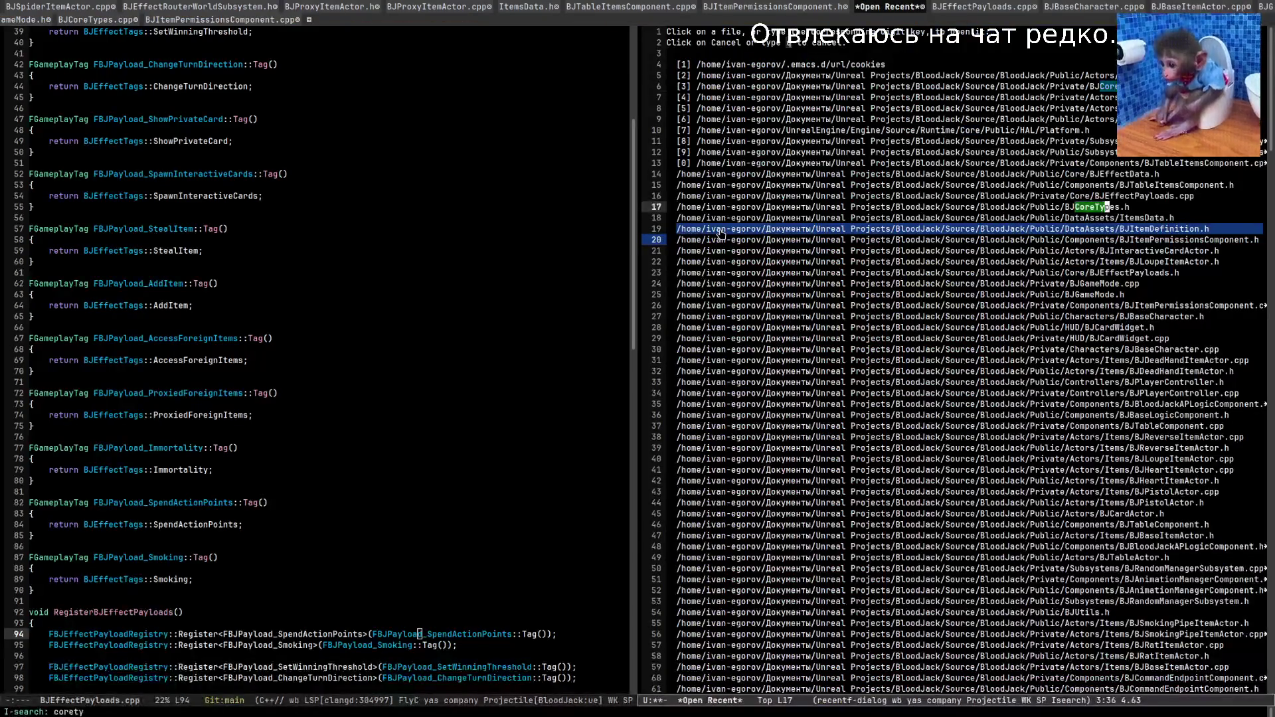
{"action": "key", "text": "Return"}
{"action": "key", "text": "Return"}
{"action": "key", "text": "ctrl+s"}
{"action": "key", "text": "ctrl+s"}
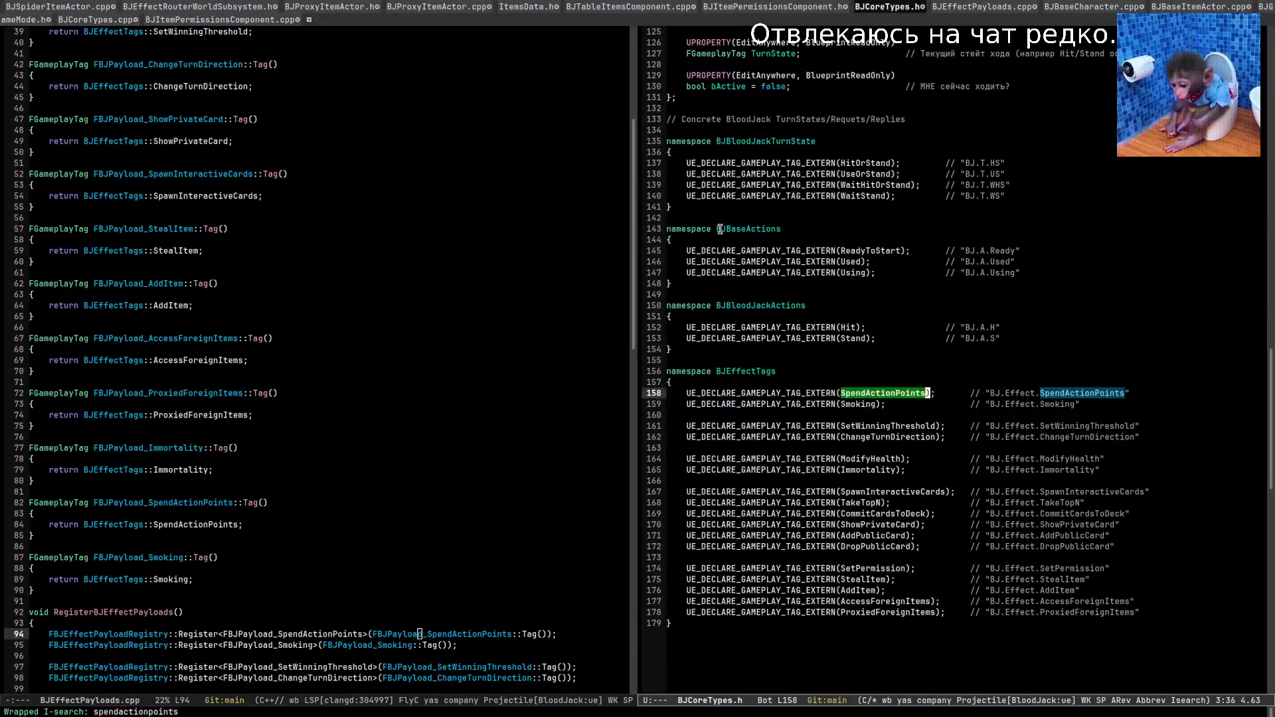
{"action": "key", "text": "ctrl+c"}
{"action": "key", "text": "o"}
{"action": "key", "text": "ctrl+s"}
{"action": "key", "text": "ctrl+s"}
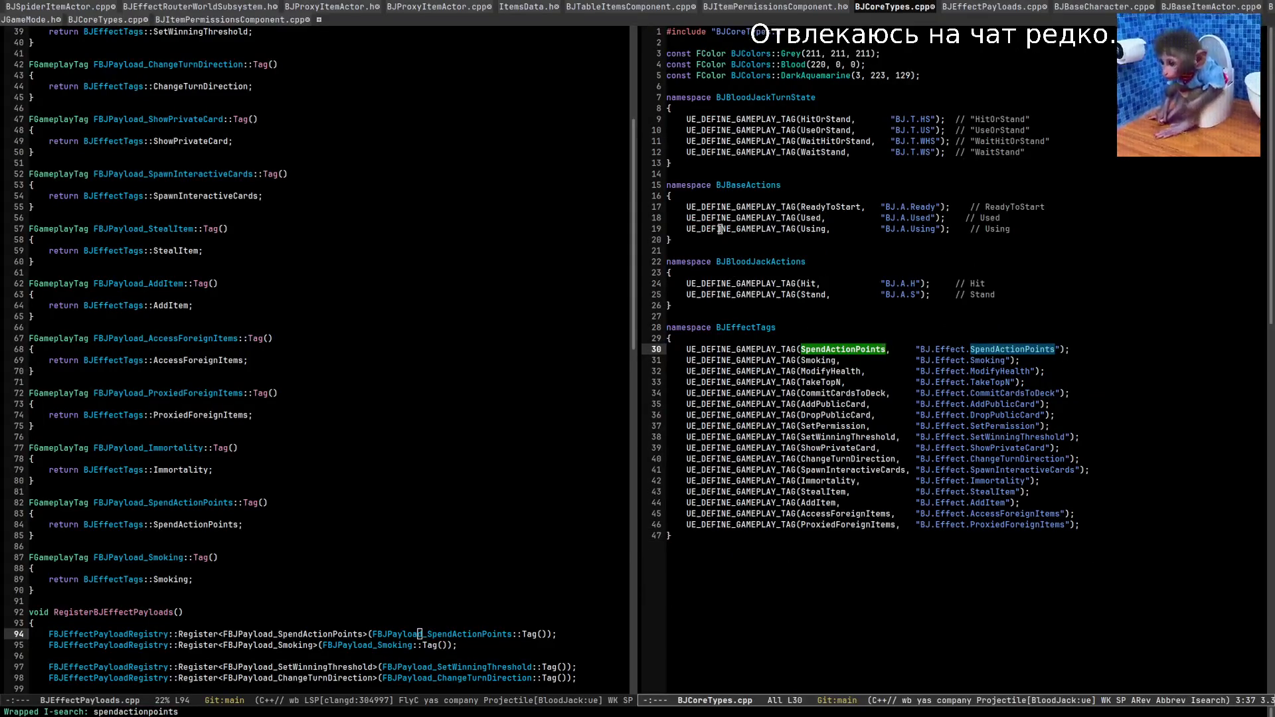
{"action": "key", "text": "Return"}
{"action": "key", "text": "ctrl+c"}
{"action": "key", "text": "o"}
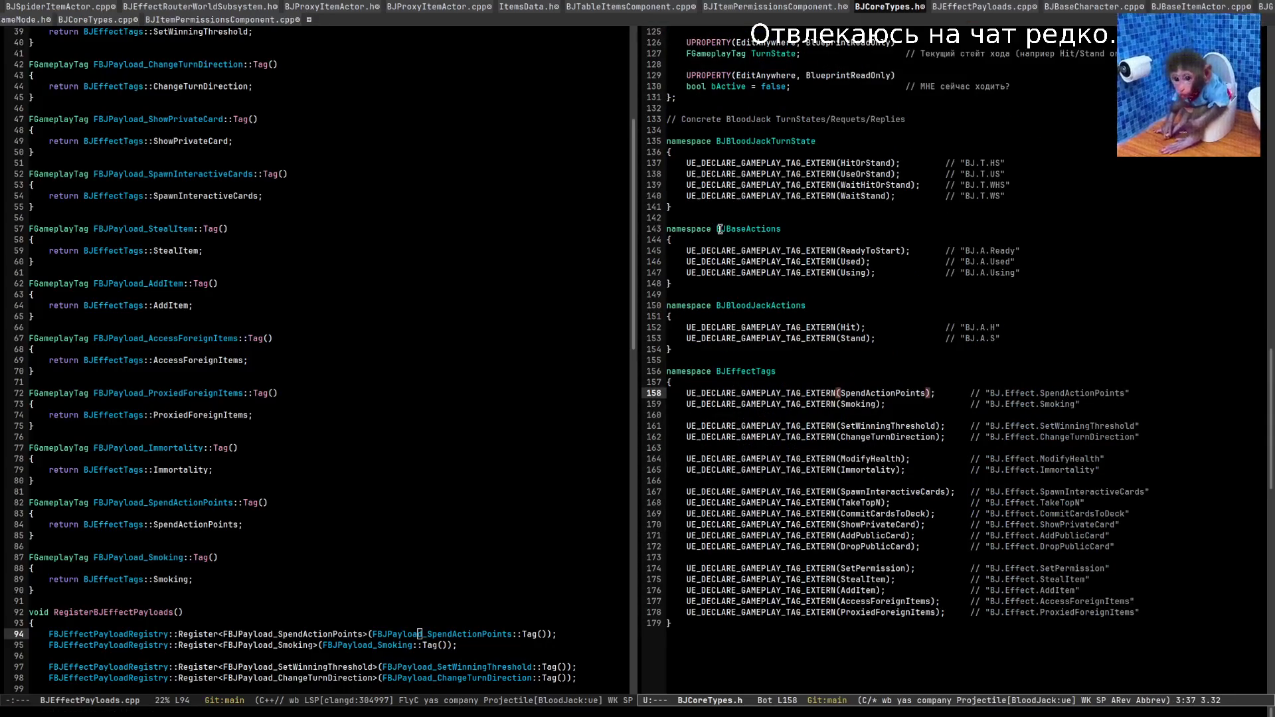
Search BJTableItemsComponent.cpp backward for spendactionpoints to reach the payload use at line 618.
{"action": "key", "text": "ctrl+c"}
{"action": "key", "text": "Left"}
{"action": "key", "text": "ctrl+c"}
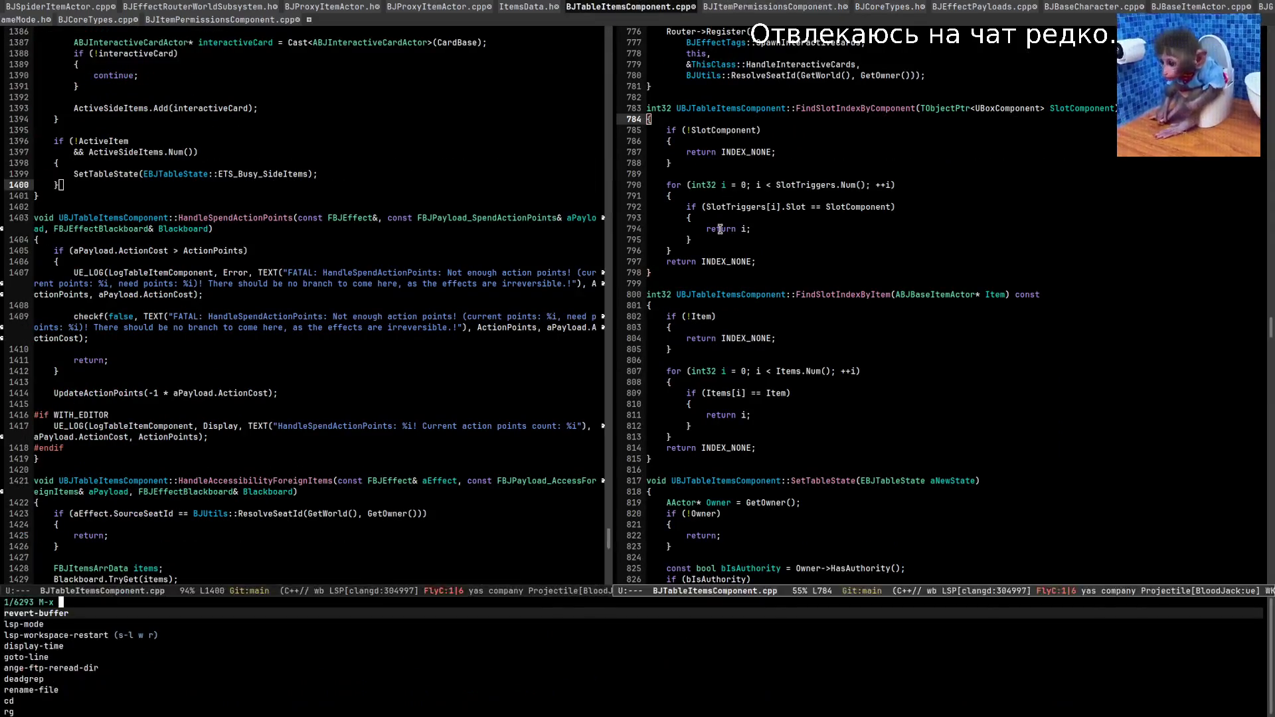
{"action": "key", "text": "ctrl+g"}
{"action": "key", "text": "ctrl+Up"}
{"action": "key", "text": "ctrl+Up"}
{"action": "key", "text": "ctrl+Up"}
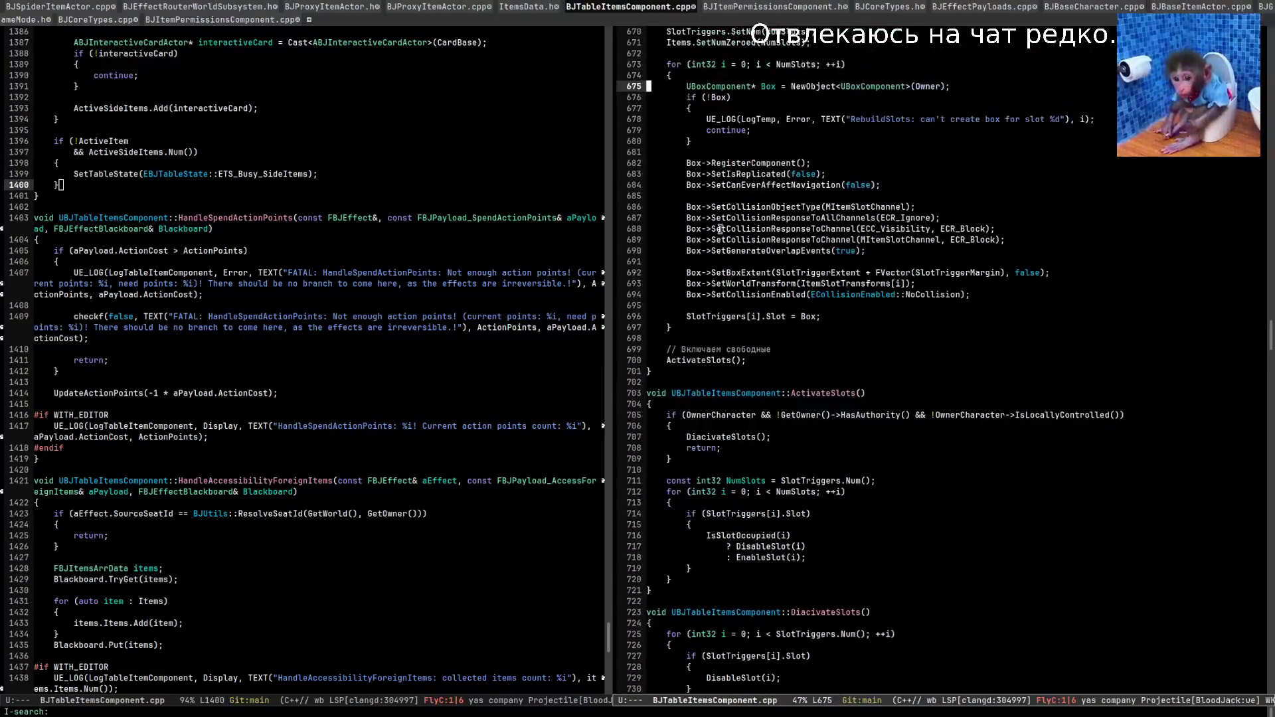
{"action": "key", "text": "ctrl+r"}
{"action": "type", "text": "spendactionpoints"}
{"action": "key", "text": "ctrl+r"}
{"action": "key", "text": "ctrl+r"}
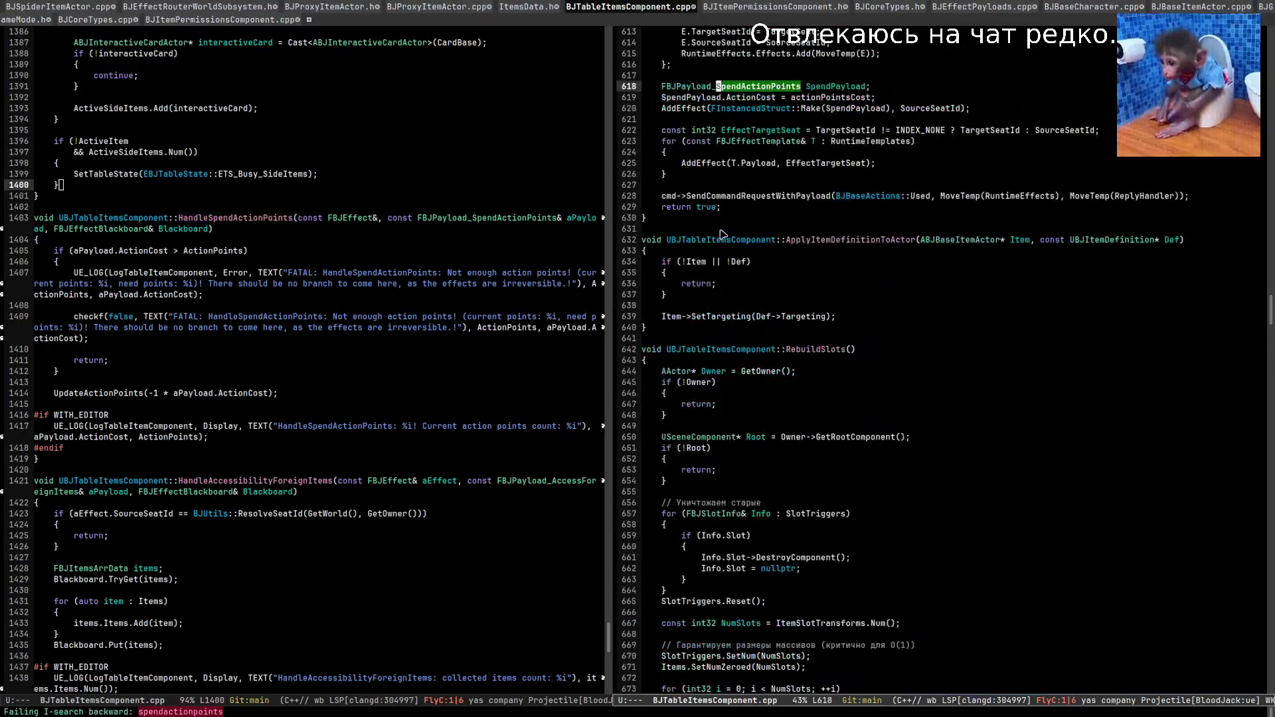
{"action": "key", "text": "Up"}
{"action": "key", "text": "Up"}
{"action": "key", "text": "Up"}
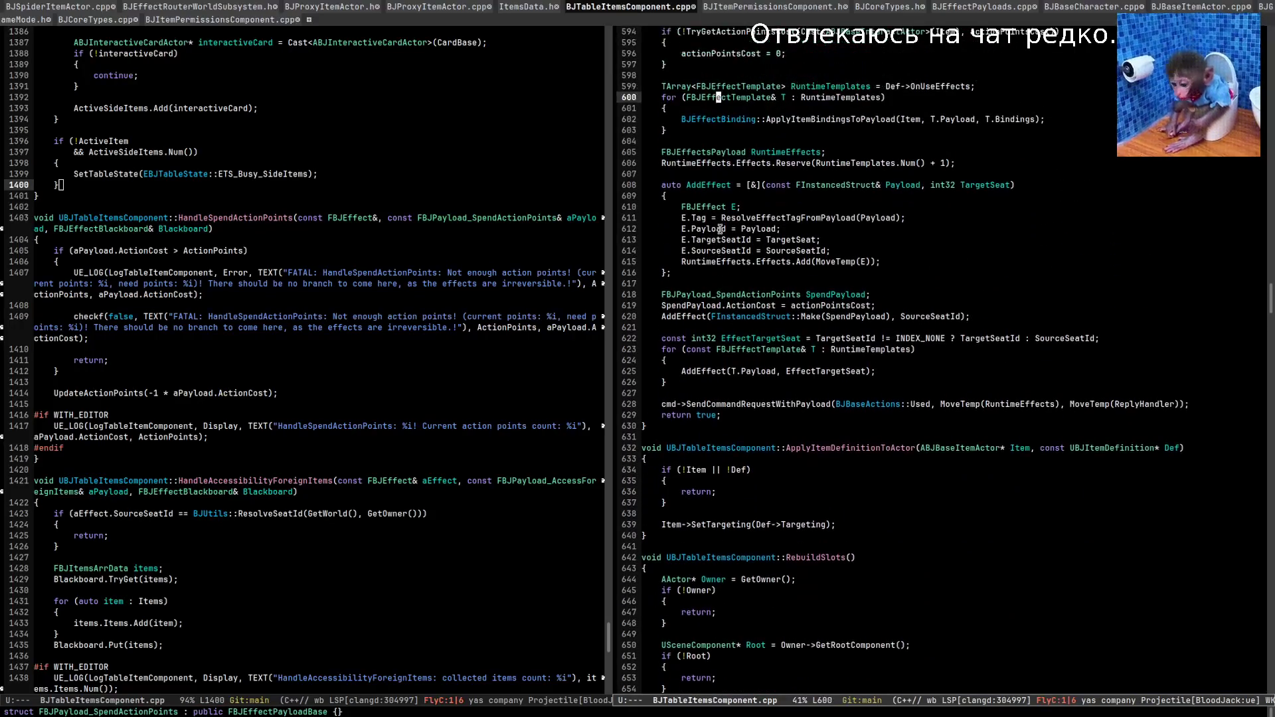
{"action": "key", "text": "Down"}
{"action": "key", "text": "Down"}
{"action": "key", "text": "Down"}
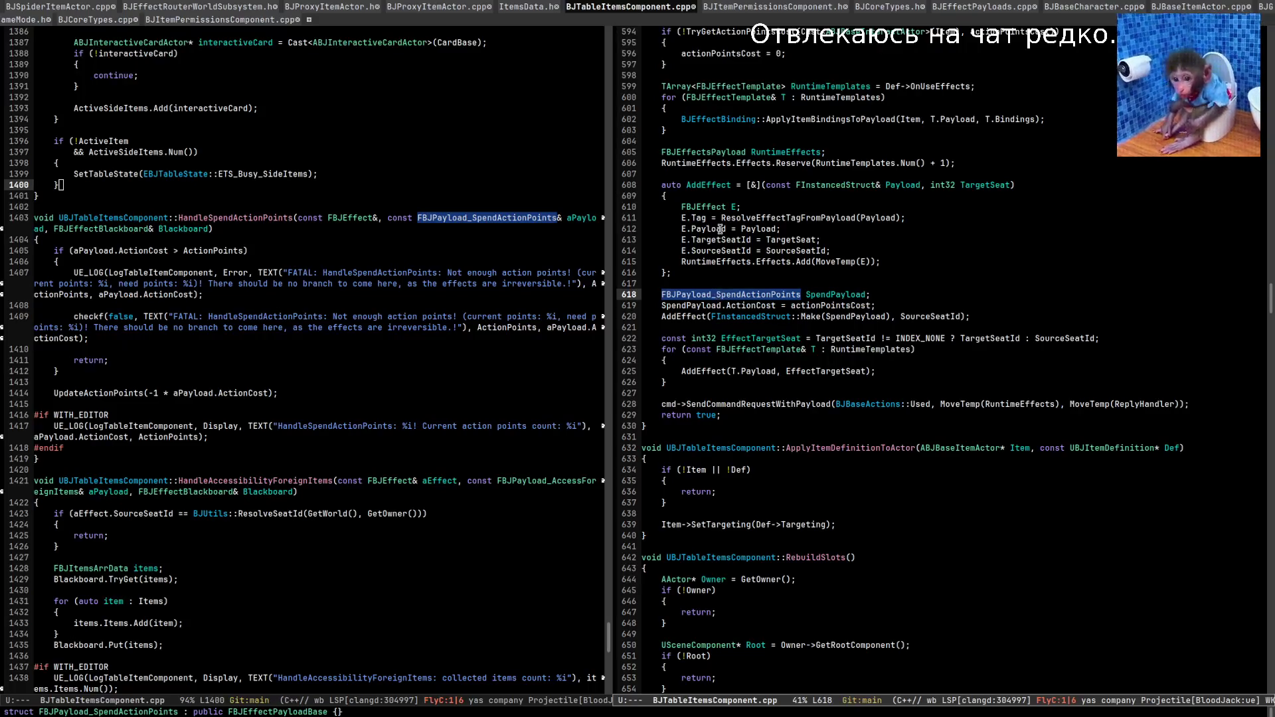
Switch from Emacs back to the Unreal Editor.
{"action": "key", "text": "alt+Tab"}
{"action": "key", "text": "Tab"}
{"action": "key", "text": "Tab"}
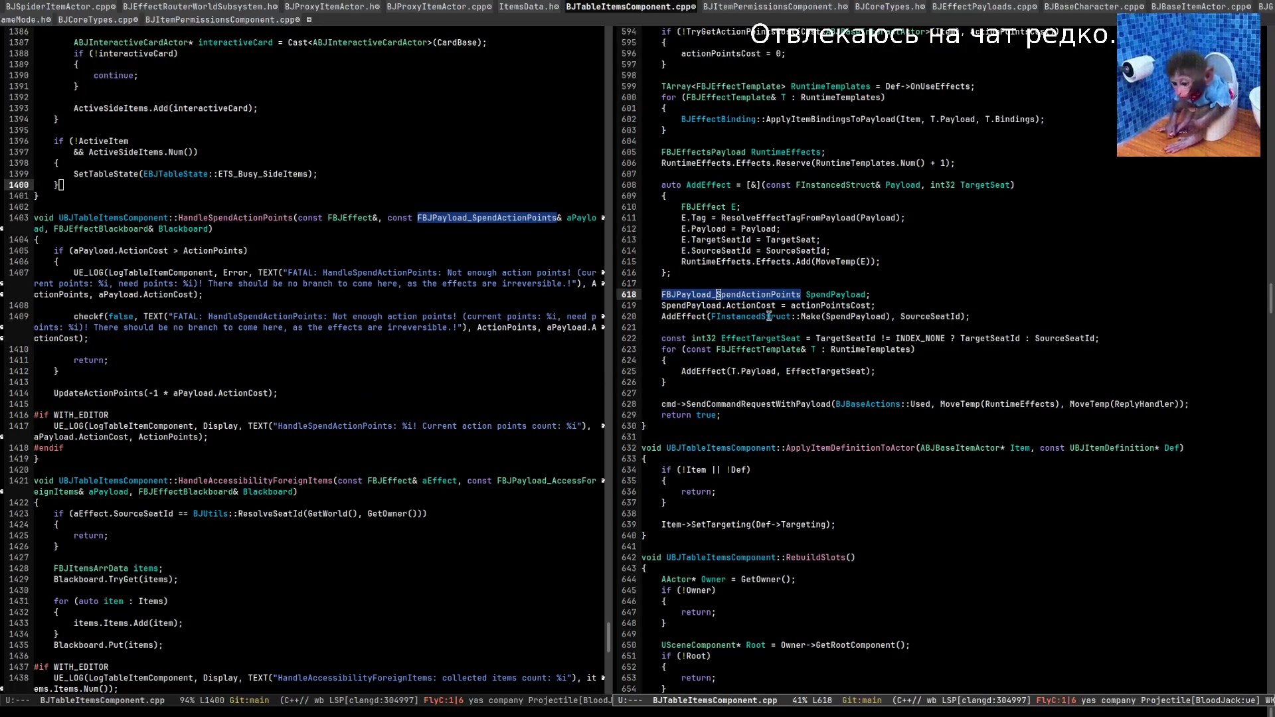
{"action": "key", "text": "alt+Tab"}
{"action": "key", "text": "Tab"}
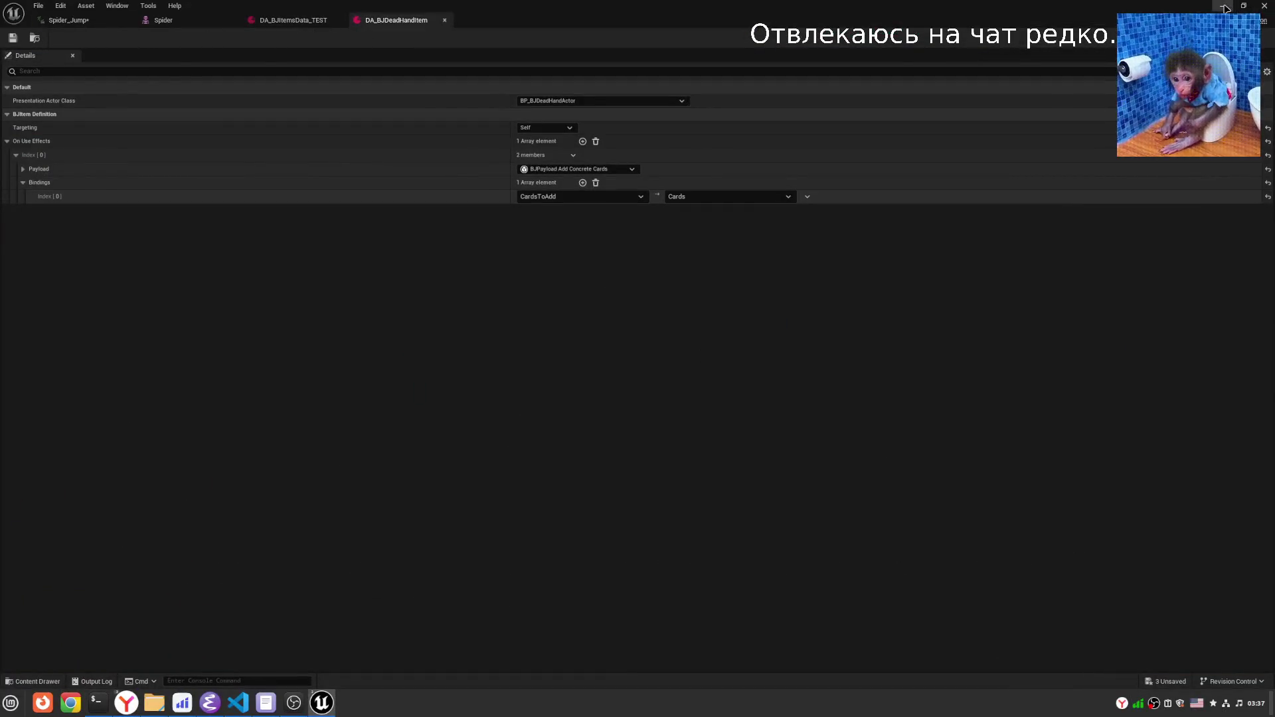
Minimize DA_BJDeadHandItem, copy the 'Can't execute effects!' log line, and list ItemDefinitions assets.
{"action": "left_click", "coordinate": [1223, 6]}
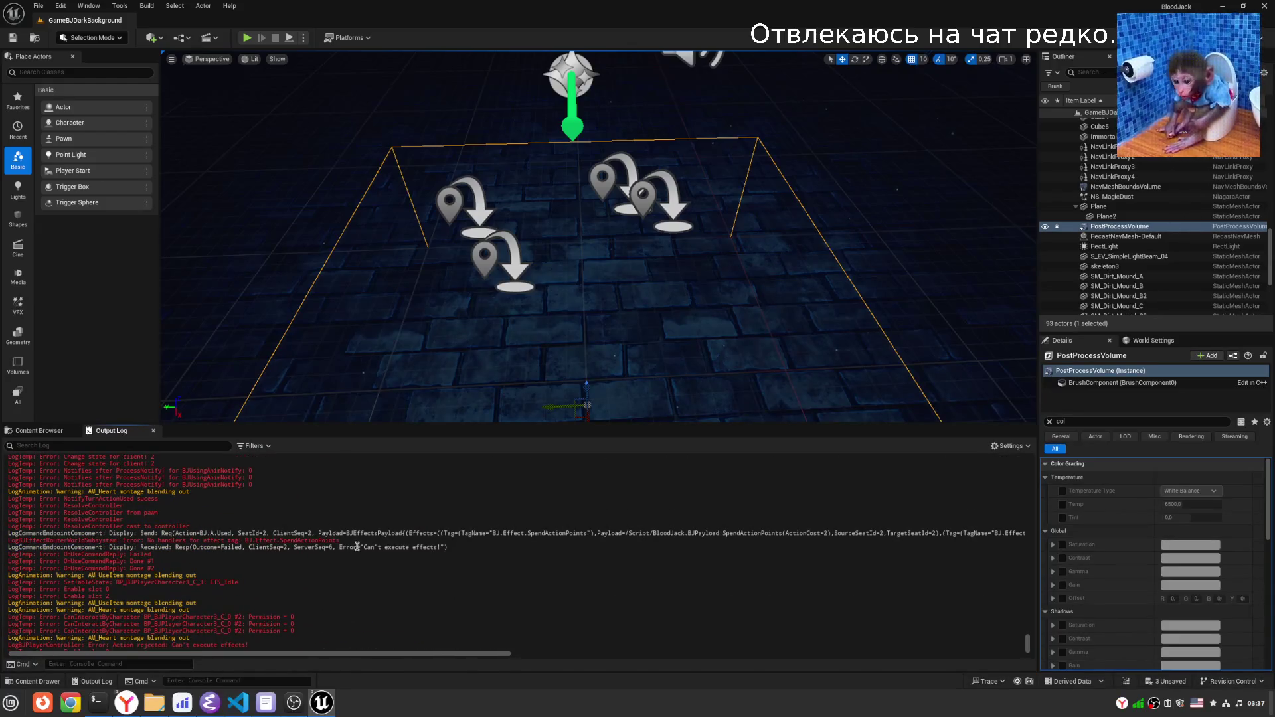
{"action": "mouse_move", "coordinate": [463, 548]}
{"action": "left_mouse_down"}
{"action": "mouse_move", "coordinate": [30, 529]}
{"action": "mouse_move", "coordinate": [3, 545]}
{"action": "left_mouse_up"}
{"action": "right_click", "coordinate": [258, 542]}
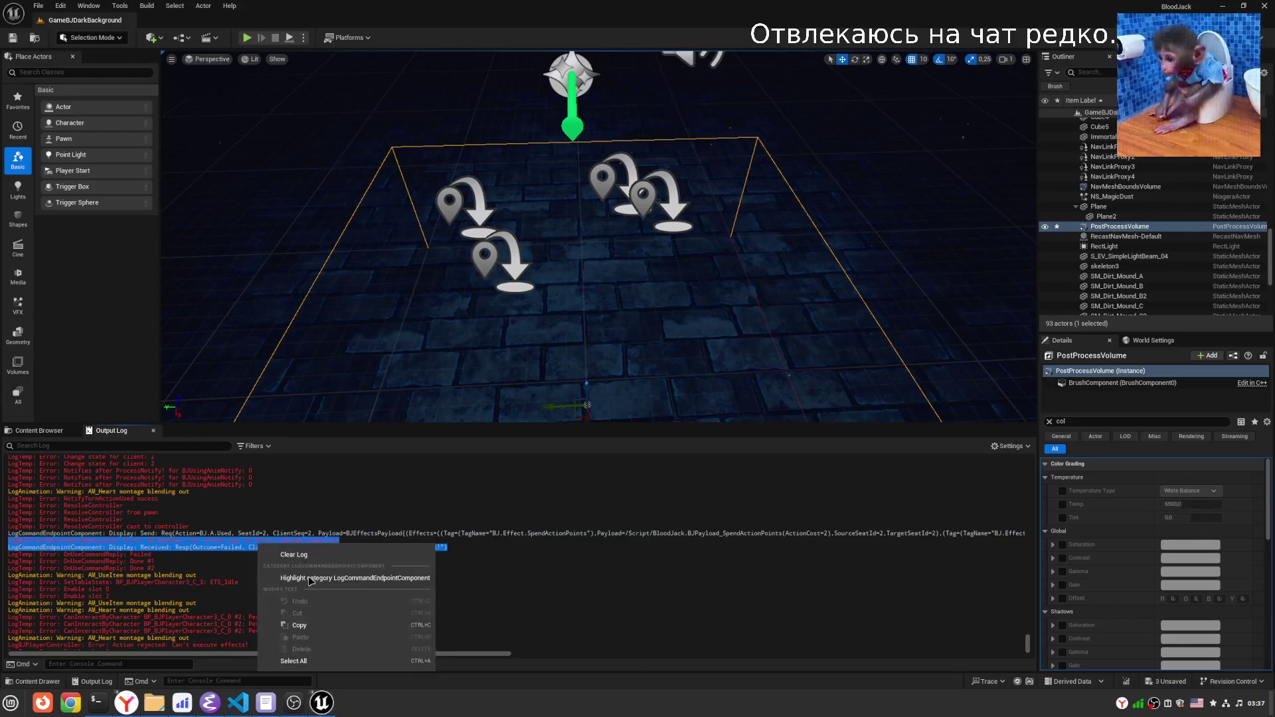
{"action": "left_click", "coordinate": [286, 622]}
{"action": "key", "text": "alt+shift"}
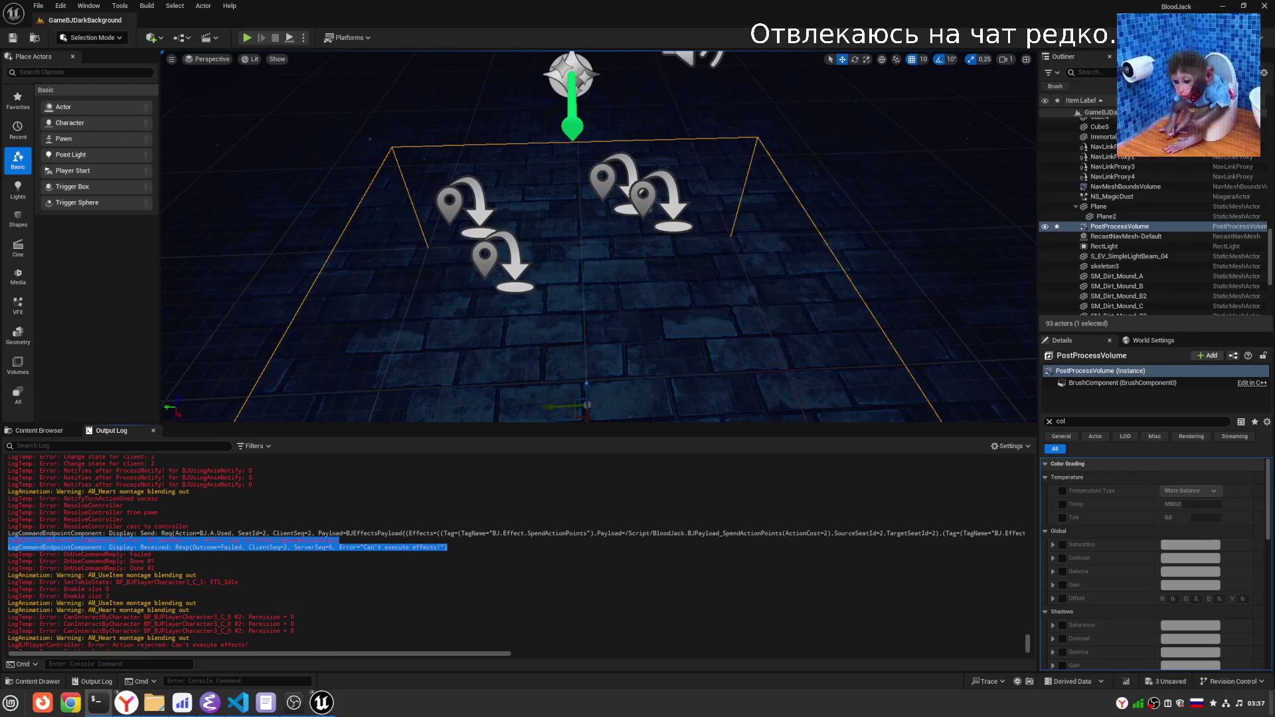
{"action": "left_click", "coordinate": [40, 431]}
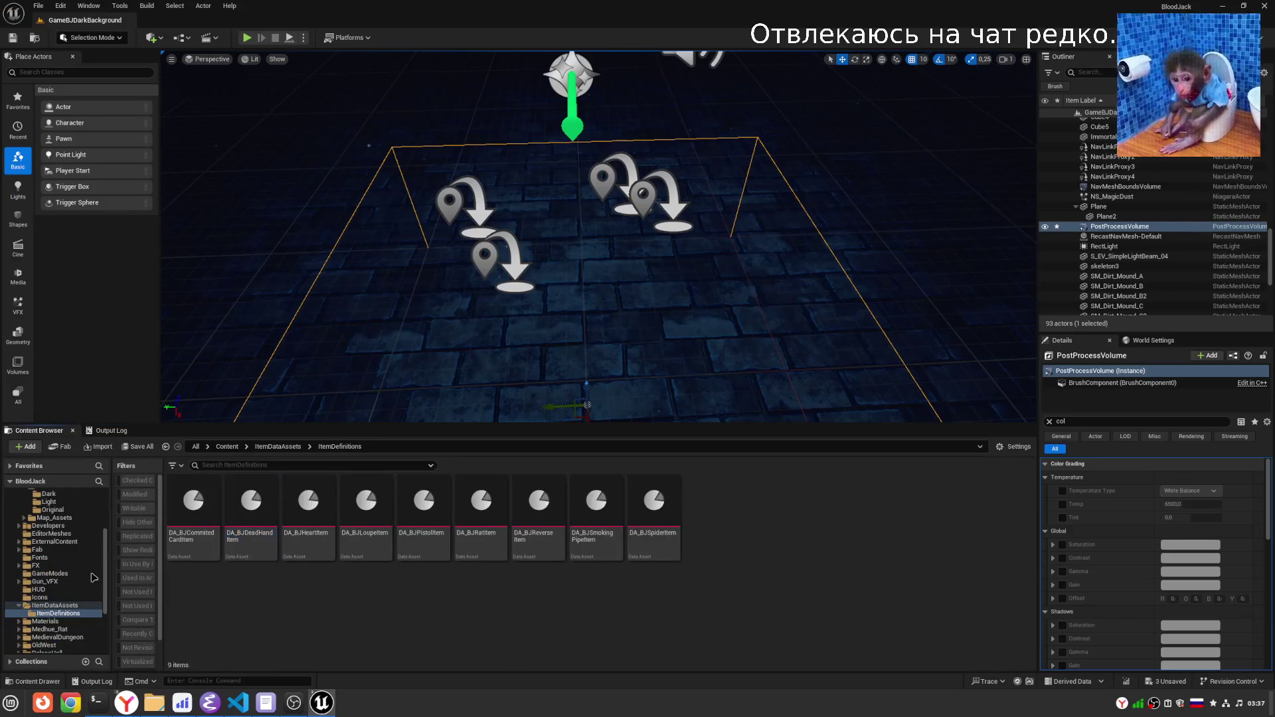
Open the Spider skeletal mesh from the AssetsContent Spider folder.
{"action": "scroll", "coordinate": [49, 568], "scroll_direction": "up", "scroll_amount": 1}
{"action": "left_click", "coordinate": [53, 525]}
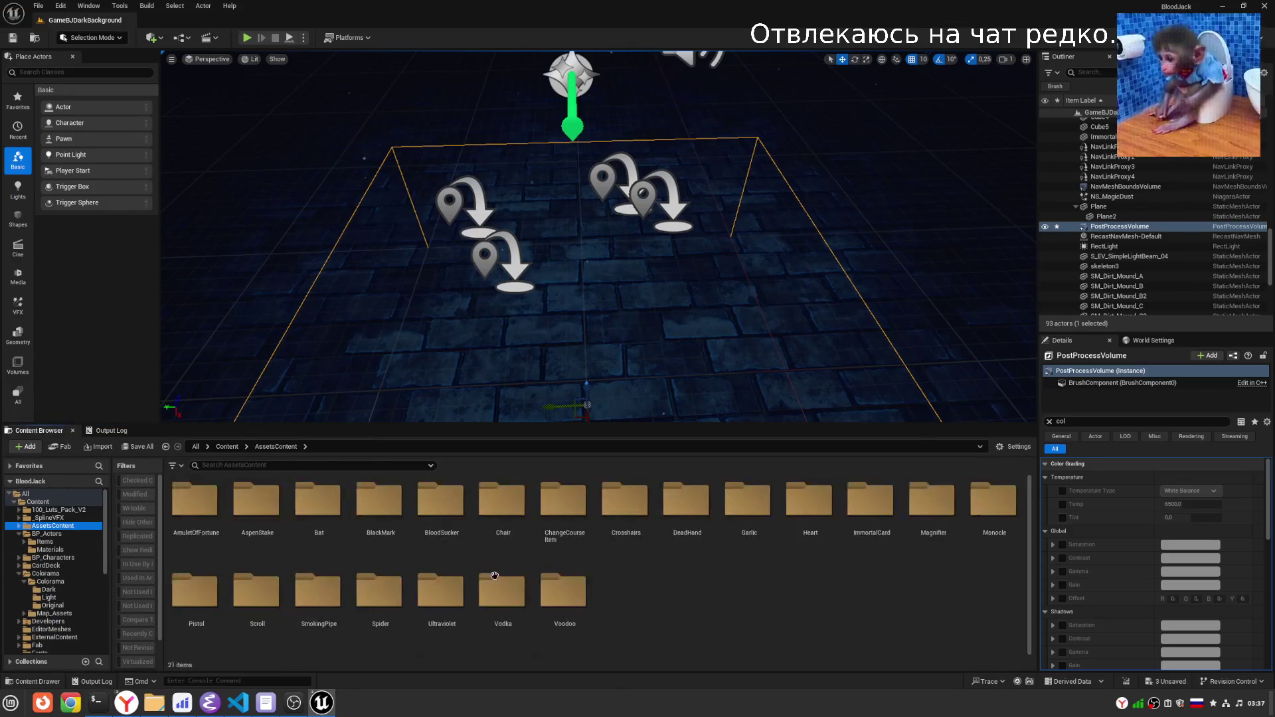
{"action": "double_click", "coordinate": [380, 590]}
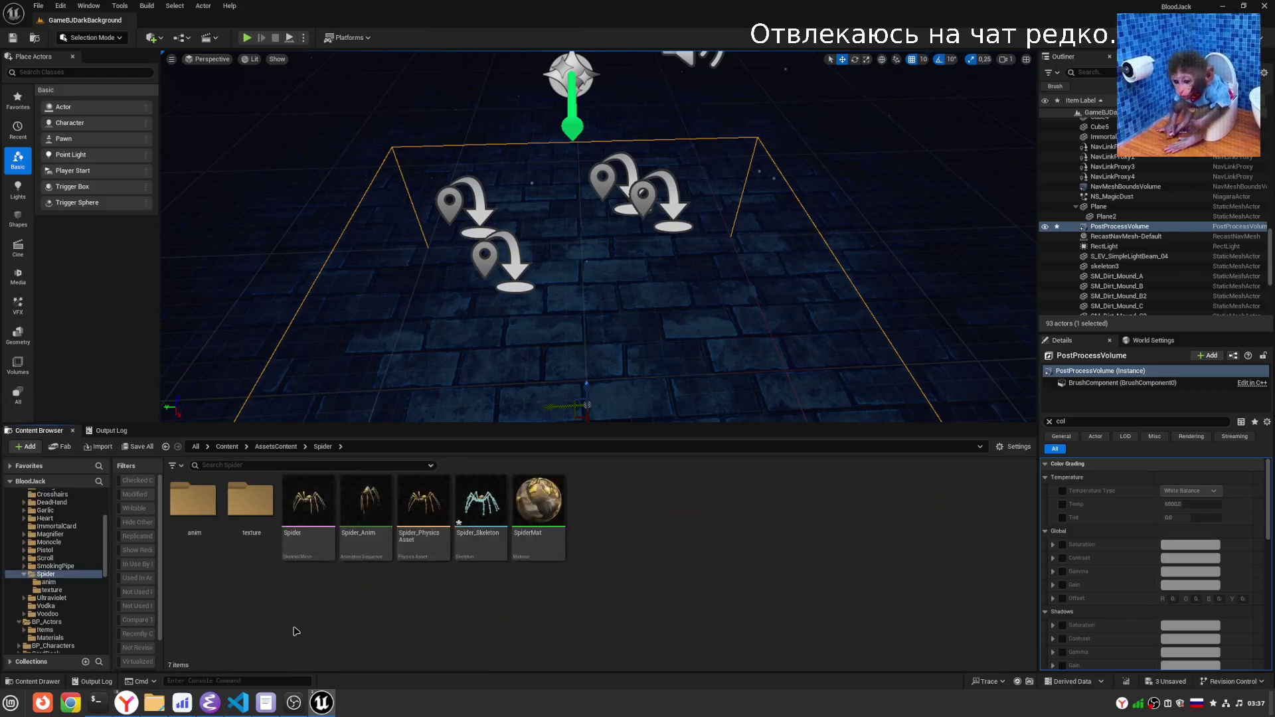
{"action": "left_click", "coordinate": [325, 542]}
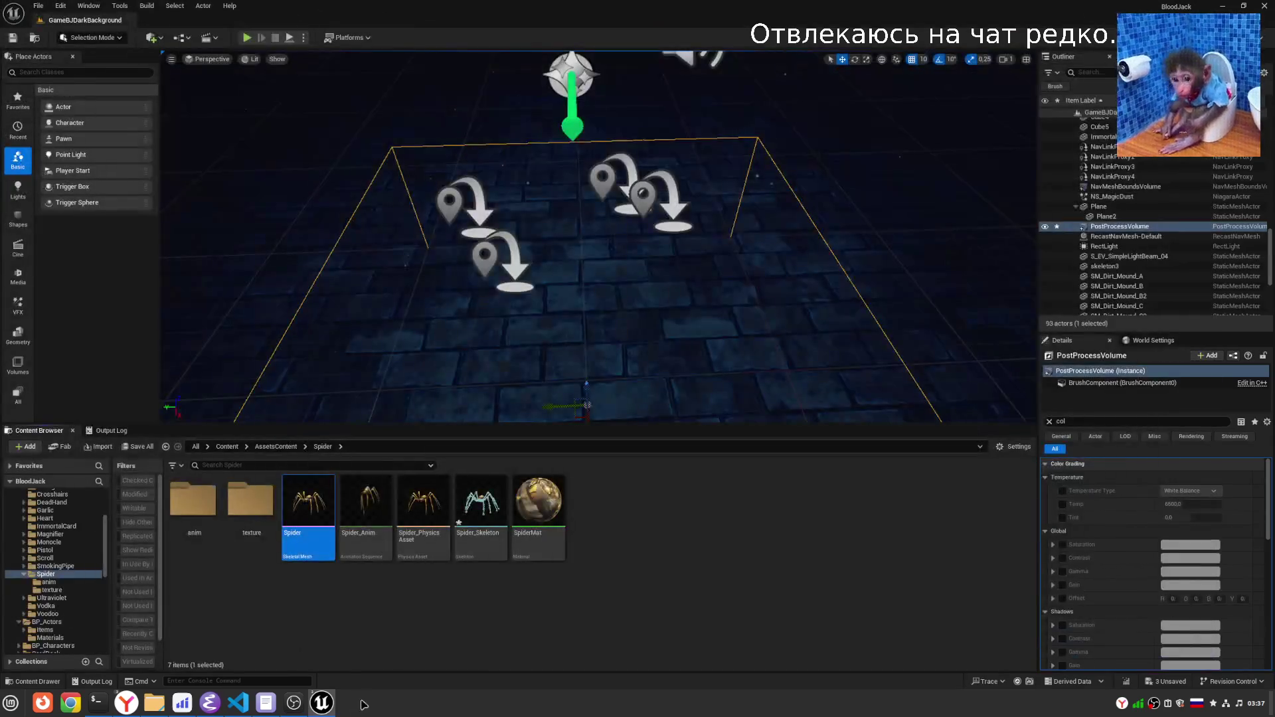
{"action": "mouse_move", "coordinate": [322, 702]}
{"action": "left_click", "coordinate": [379, 655]}
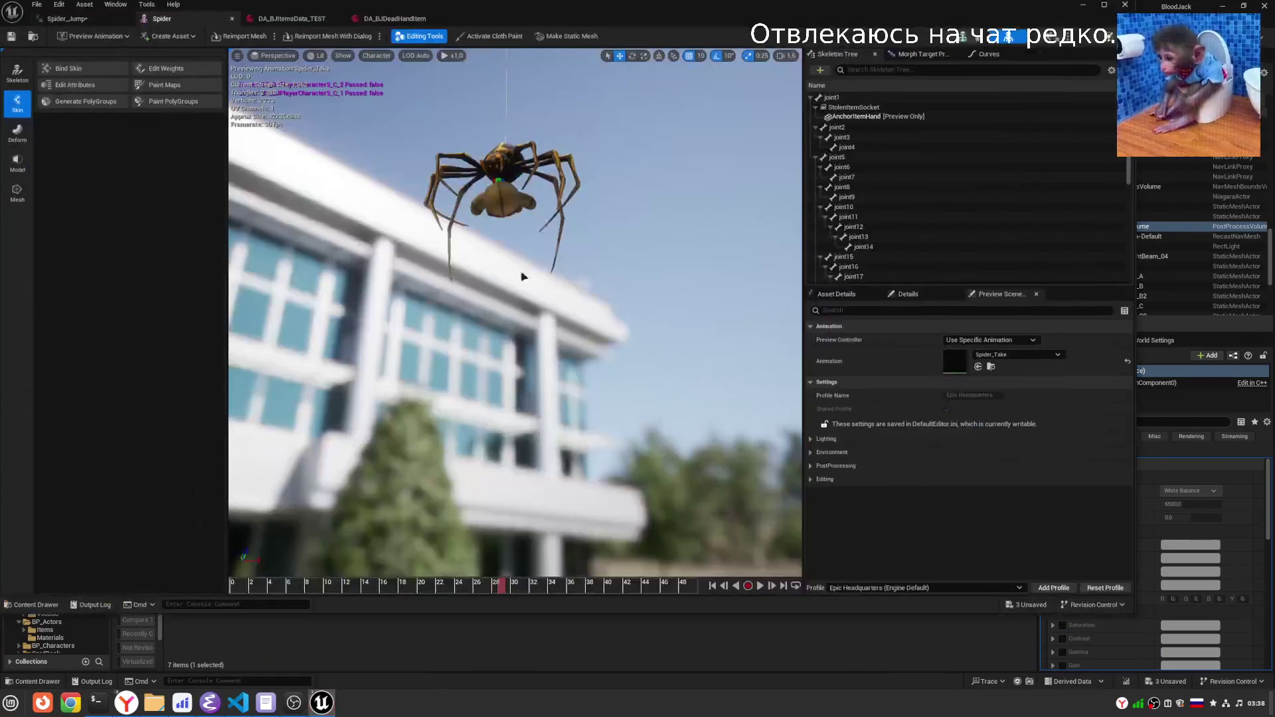
Select StolenItemSocket in the Skeleton Tree and frame the spider in the preview.
{"action": "left_click_drag", "start_coordinate": [546, 269], "coordinate": [545, 246]}
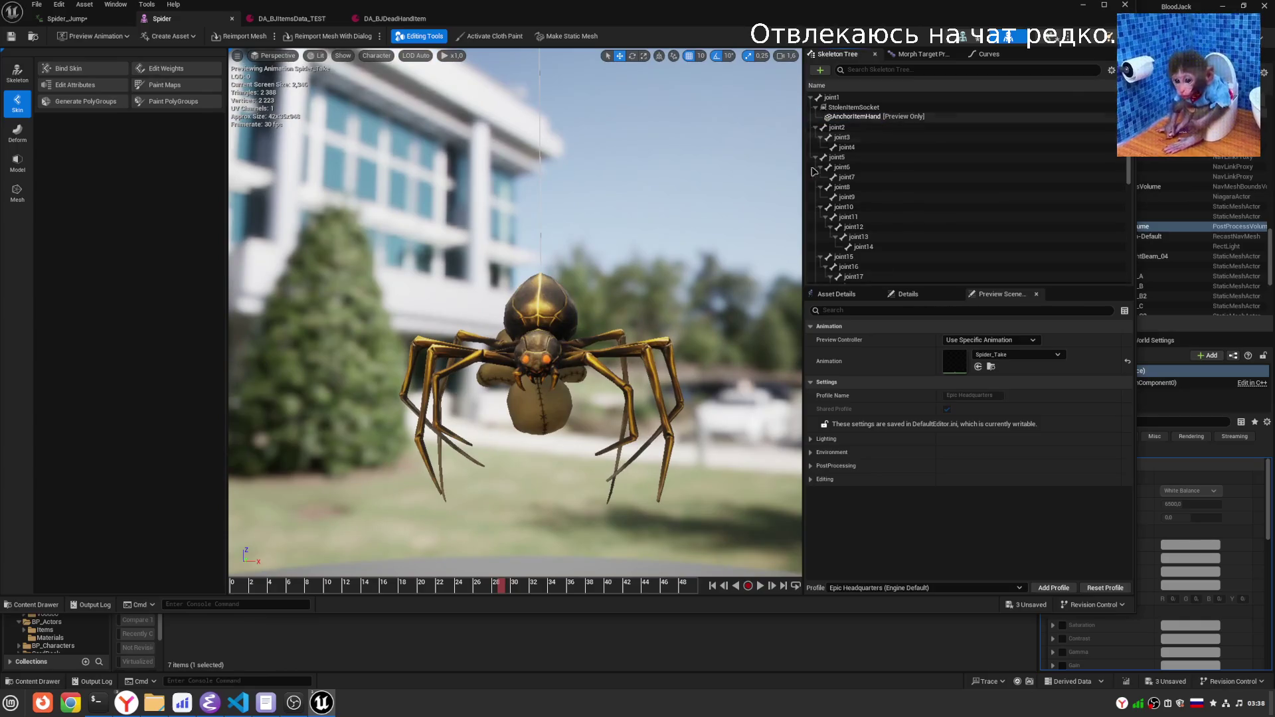
{"action": "left_click", "coordinate": [864, 106]}
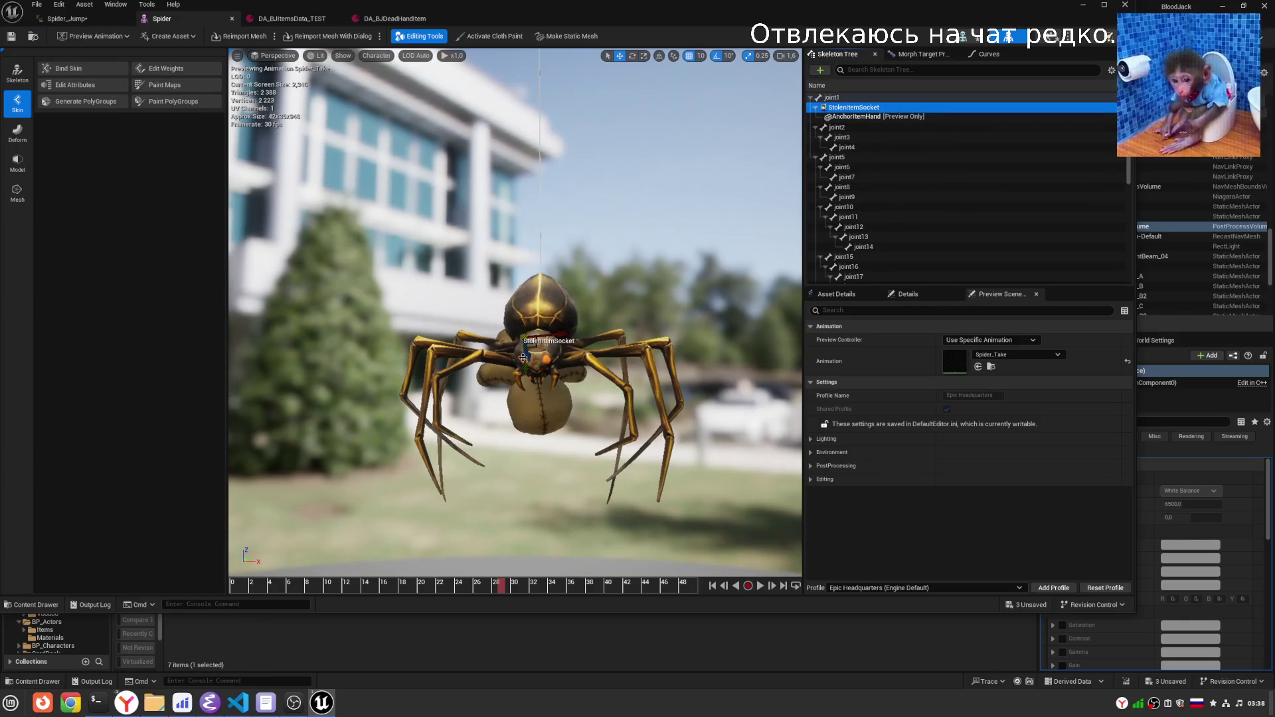
{"action": "mouse_move", "coordinate": [532, 359]}
{"action": "left_mouse_down"}
{"action": "mouse_move", "coordinate": [691, 372]}
{"action": "mouse_move", "coordinate": [580, 402]}
{"action": "left_mouse_up"}
{"action": "mouse_move", "coordinate": [457, 356]}
{"action": "left_mouse_down"}
{"action": "mouse_move", "coordinate": [518, 358]}
{"action": "mouse_move", "coordinate": [398, 365]}
{"action": "mouse_move", "coordinate": [465, 362]}
{"action": "left_mouse_up"}
{"action": "key", "text": "f"}
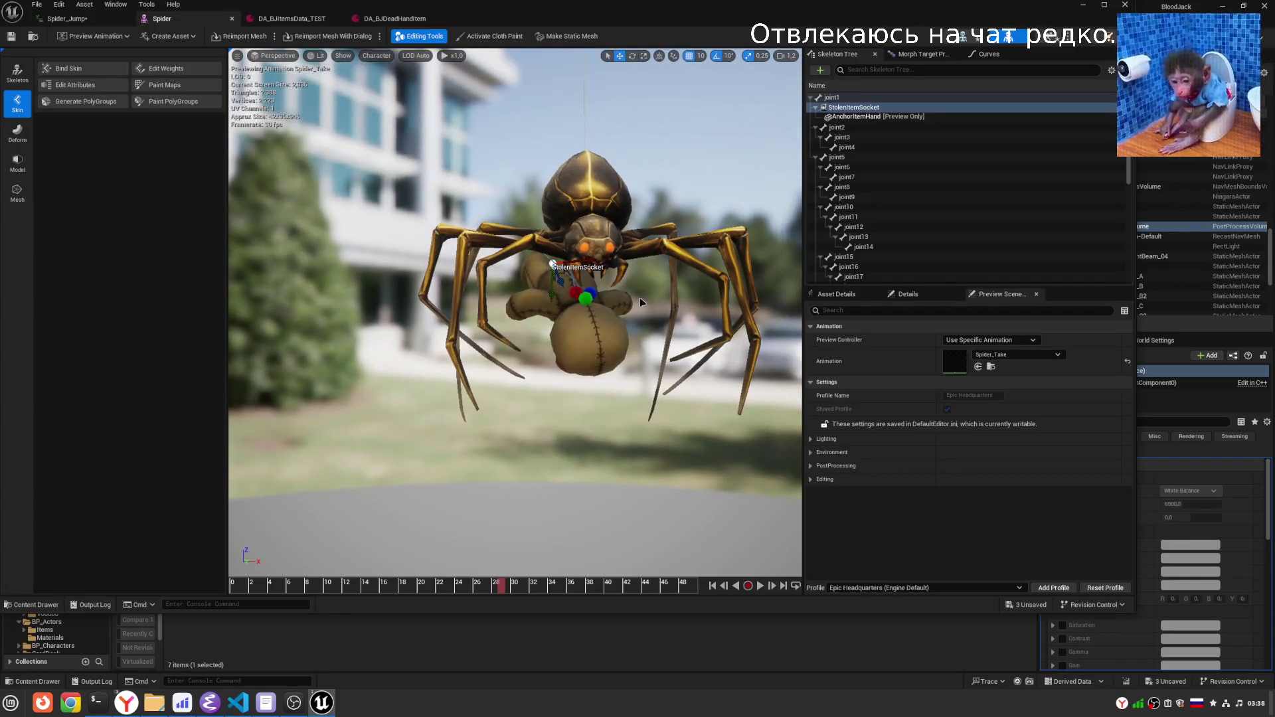
Replace the teddy-bear preview on StolenItemSocket with the Hand mesh.
{"action": "right_click", "coordinate": [877, 110]}
{"action": "left_click", "coordinate": [928, 237]}
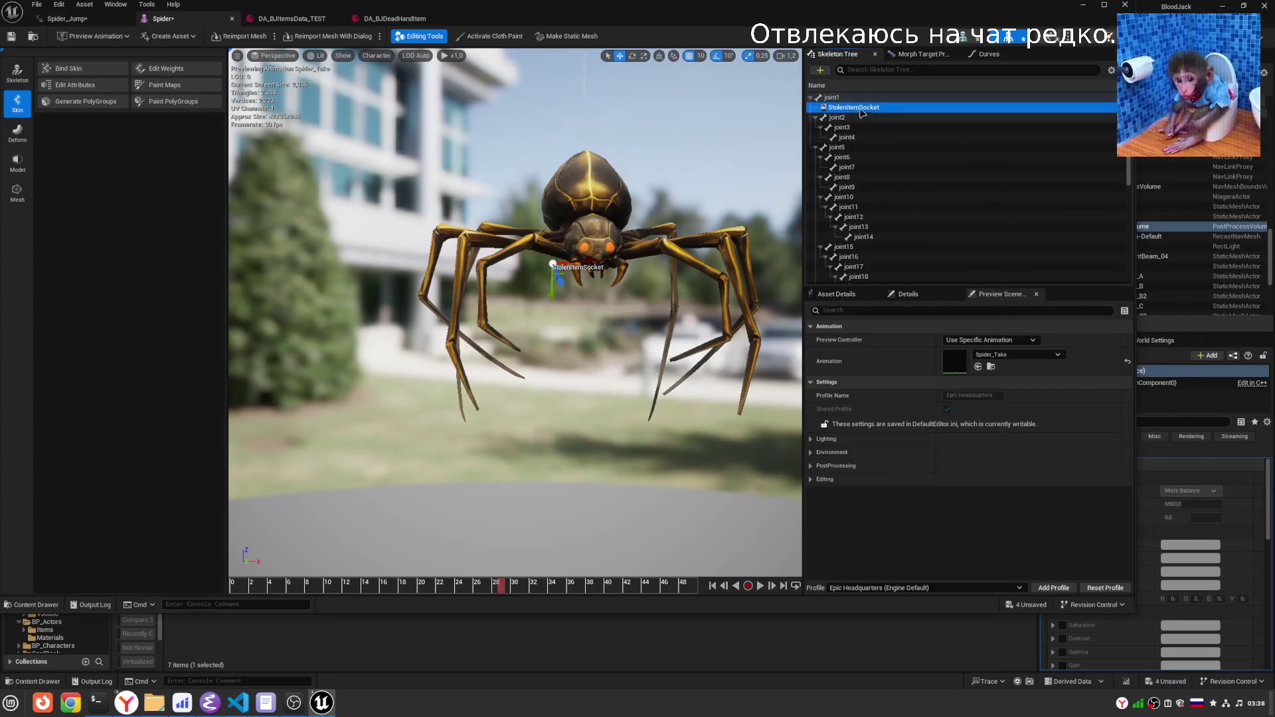
{"action": "right_click", "coordinate": [862, 108]}
{"action": "mouse_move", "coordinate": [907, 227]}
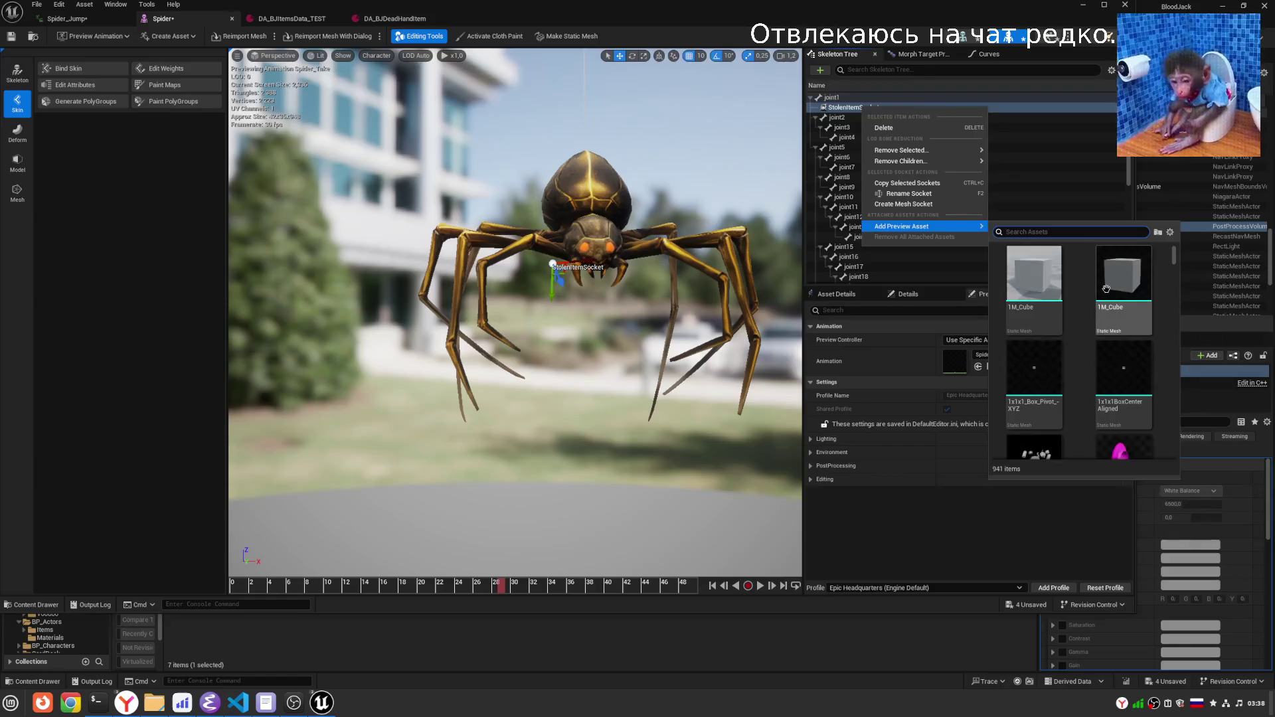
{"action": "scroll", "coordinate": [1069, 405], "scroll_direction": "down", "scroll_amount": 15}
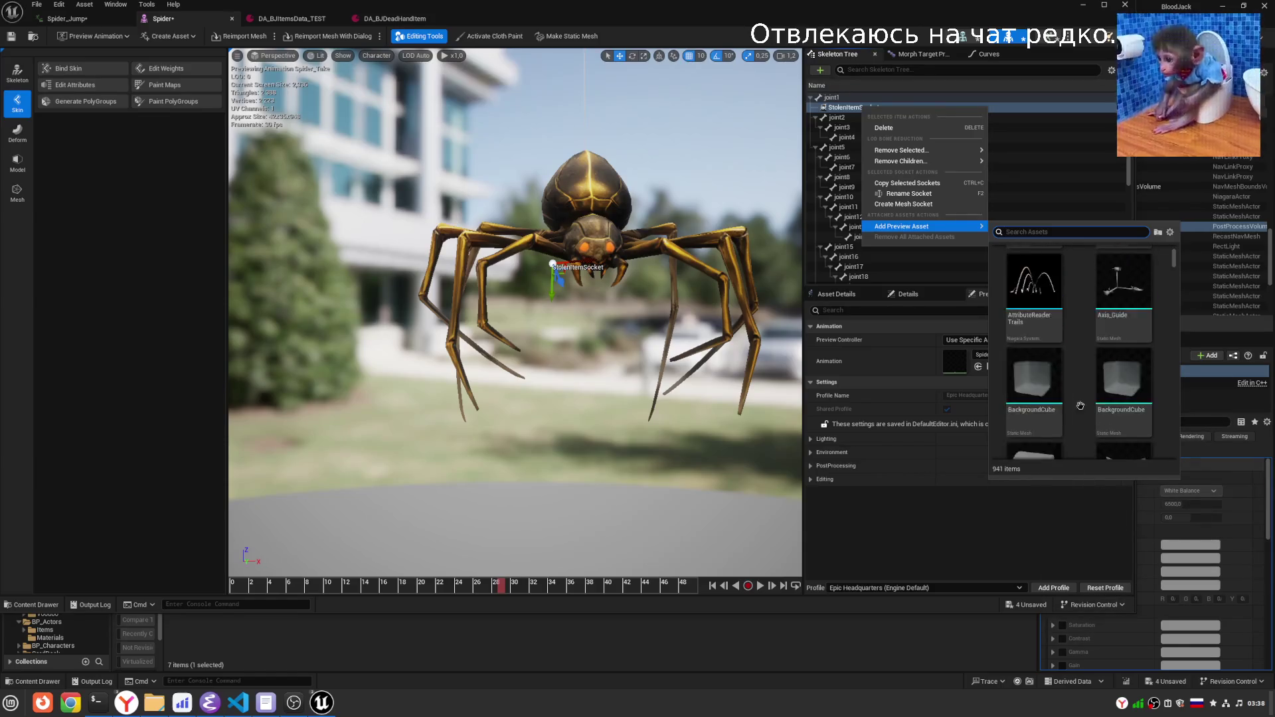
{"action": "scroll", "coordinate": [1086, 403], "scroll_direction": "down", "scroll_amount": 5}
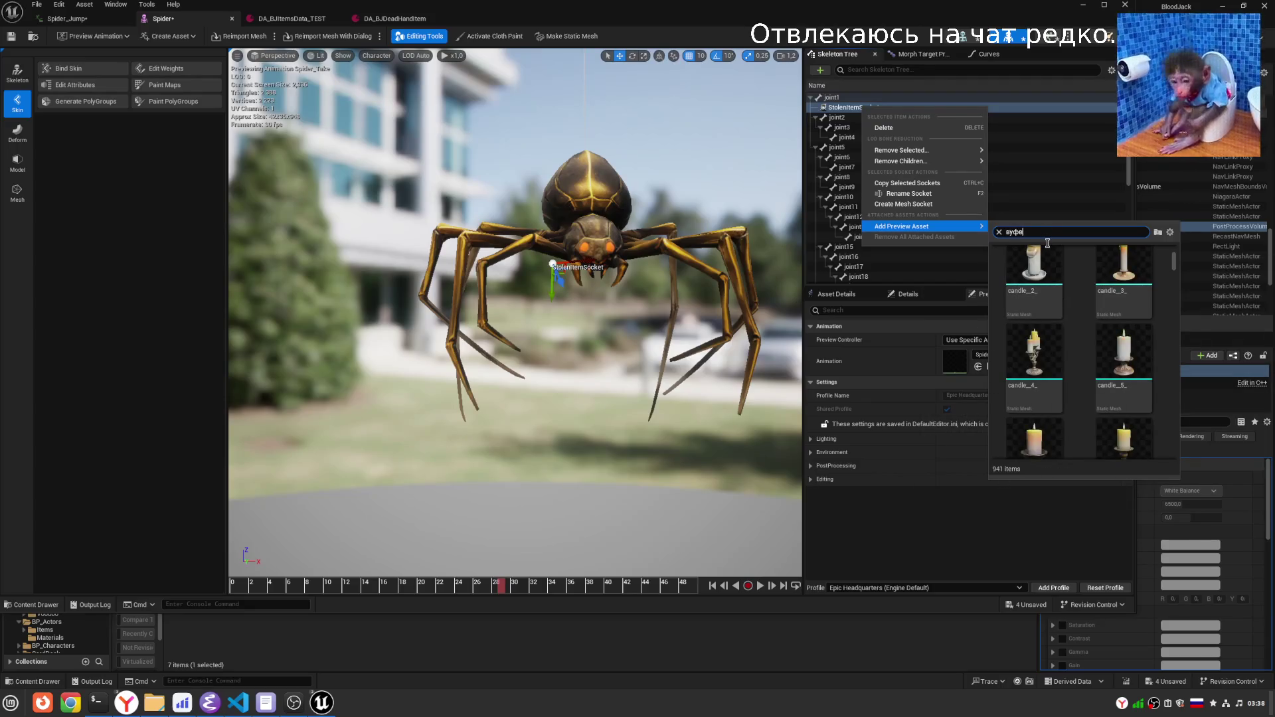
{"action": "key", "text": "alt+shift"}
{"action": "type", "text": "dead"}
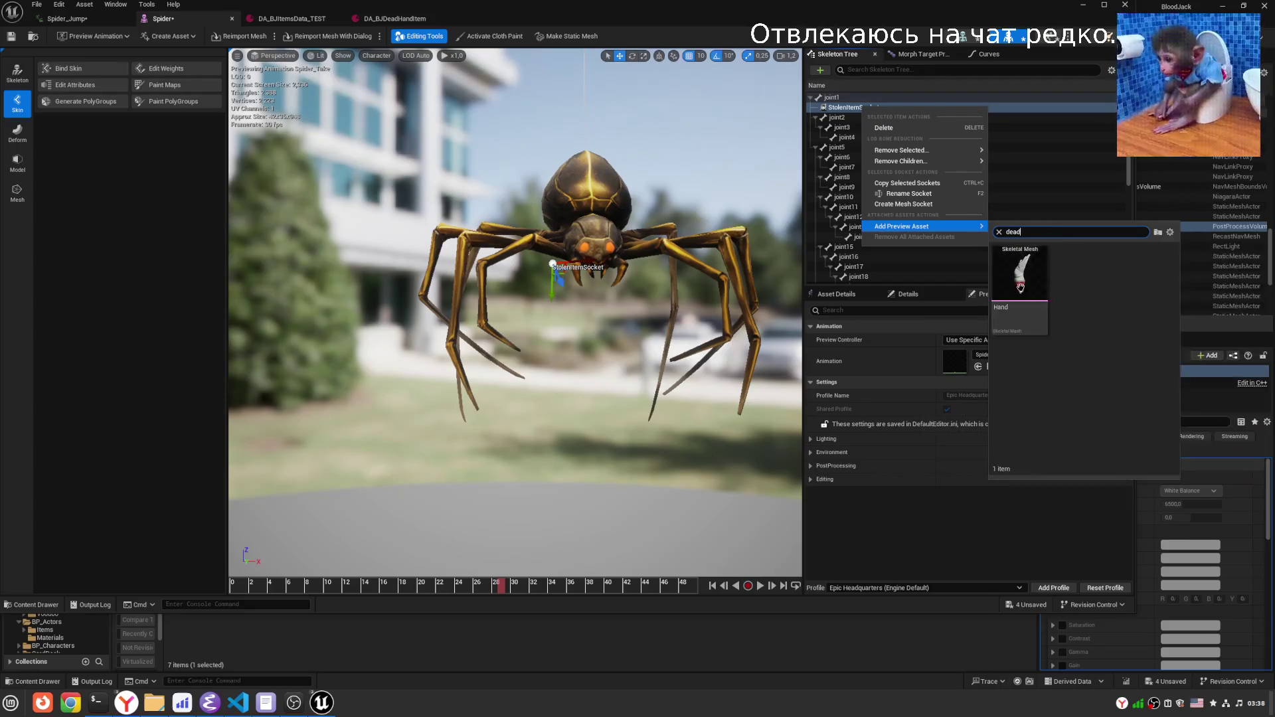
{"action": "left_click", "coordinate": [1016, 271]}
Move the socket to the spider's other side and rotate the hand -110 degrees.
{"action": "left_click_drag", "start_coordinate": [516, 312], "coordinate": [865, 348]}
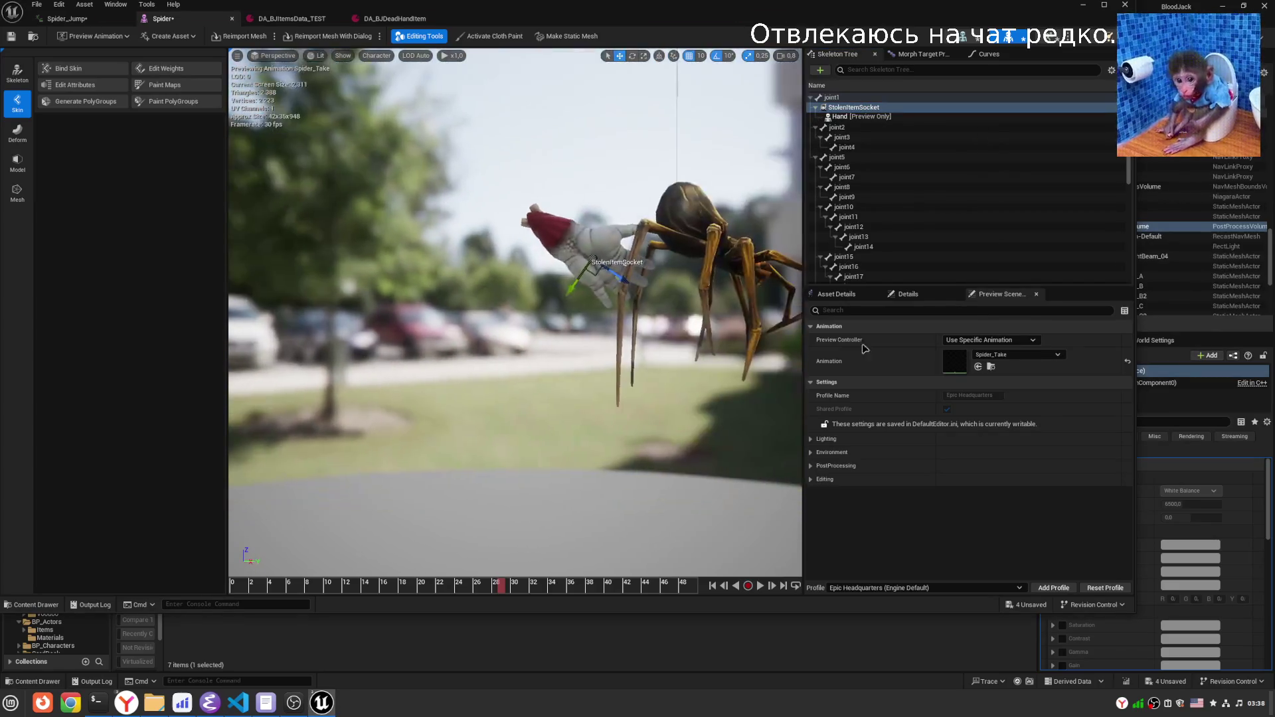
{"action": "mouse_move", "coordinate": [639, 282]}
{"action": "left_mouse_down"}
{"action": "mouse_move", "coordinate": [671, 346]}
{"action": "mouse_move", "coordinate": [673, 320]}
{"action": "left_mouse_up"}
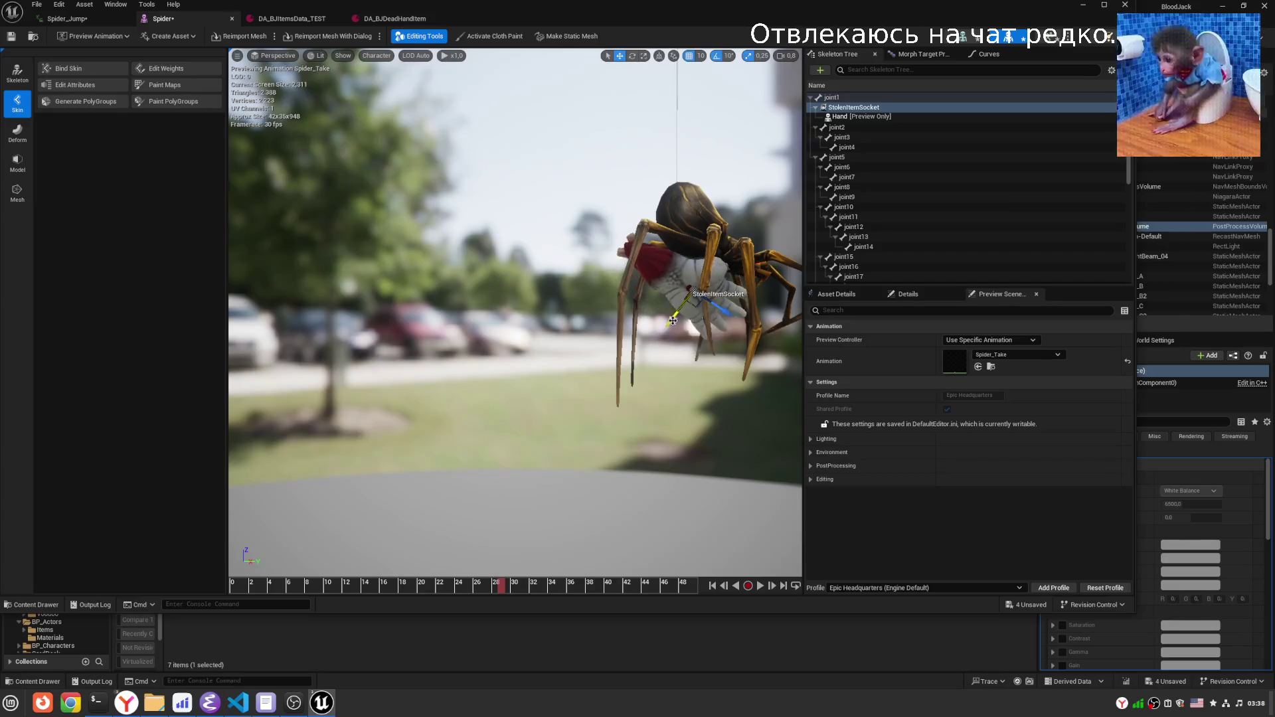
{"action": "key", "text": "f"}
{"action": "key", "text": "e"}
{"action": "left_click_drag", "start_coordinate": [583, 295], "coordinate": [595, 332]}
Recentre the view and check the StolenItemSocket parameters and asset details.
{"action": "left_click_drag", "start_coordinate": [595, 465], "coordinate": [552, 465]}
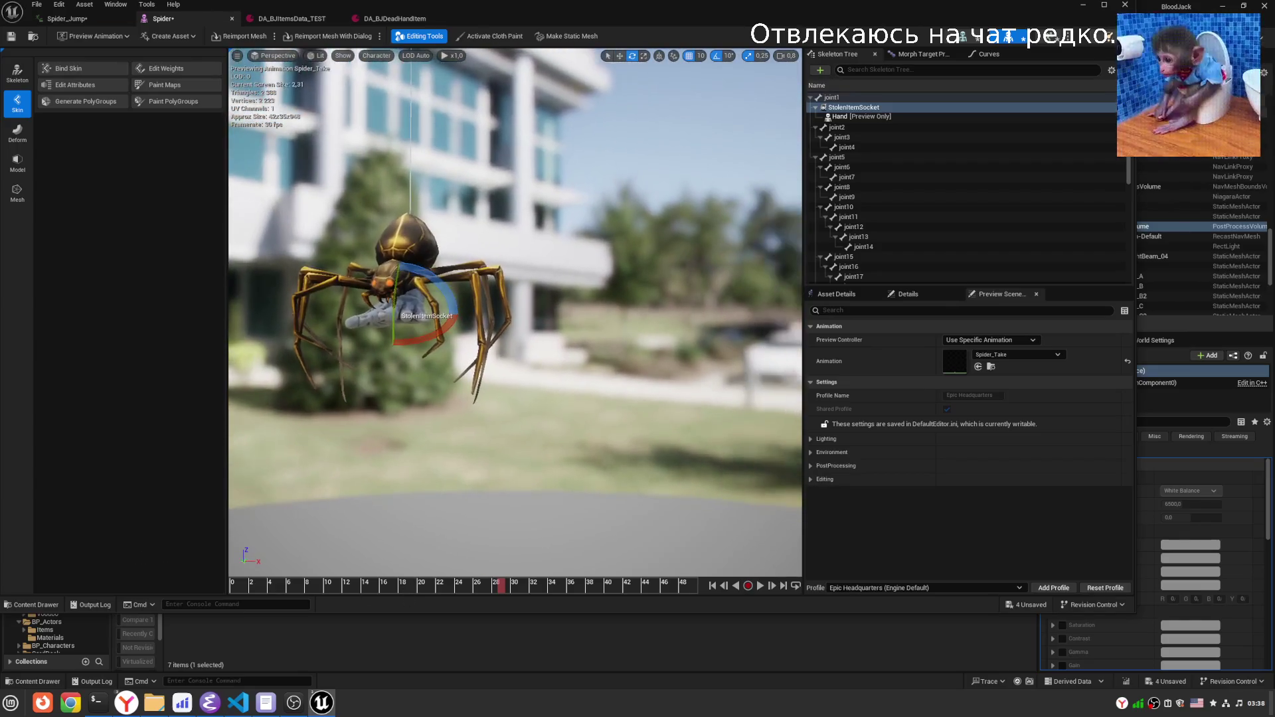
{"action": "left_click_drag", "start_coordinate": [525, 400], "coordinate": [502, 400]}
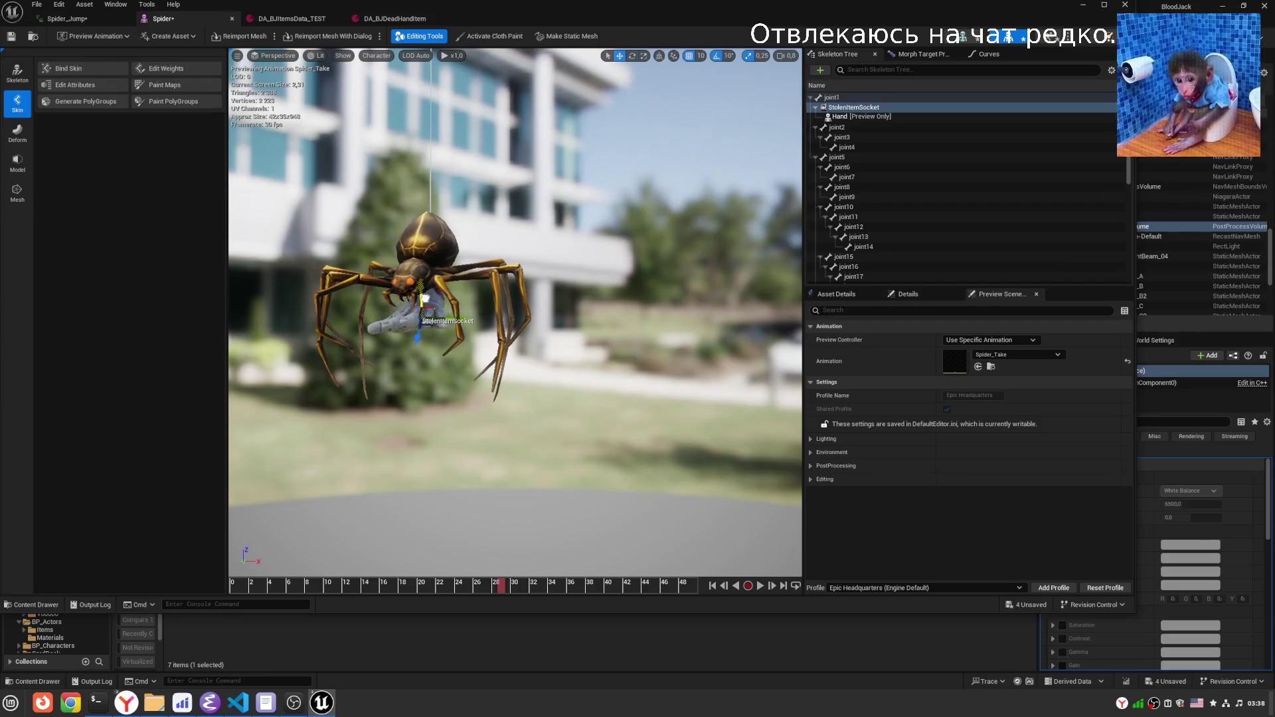
{"action": "left_click", "coordinate": [909, 294]}
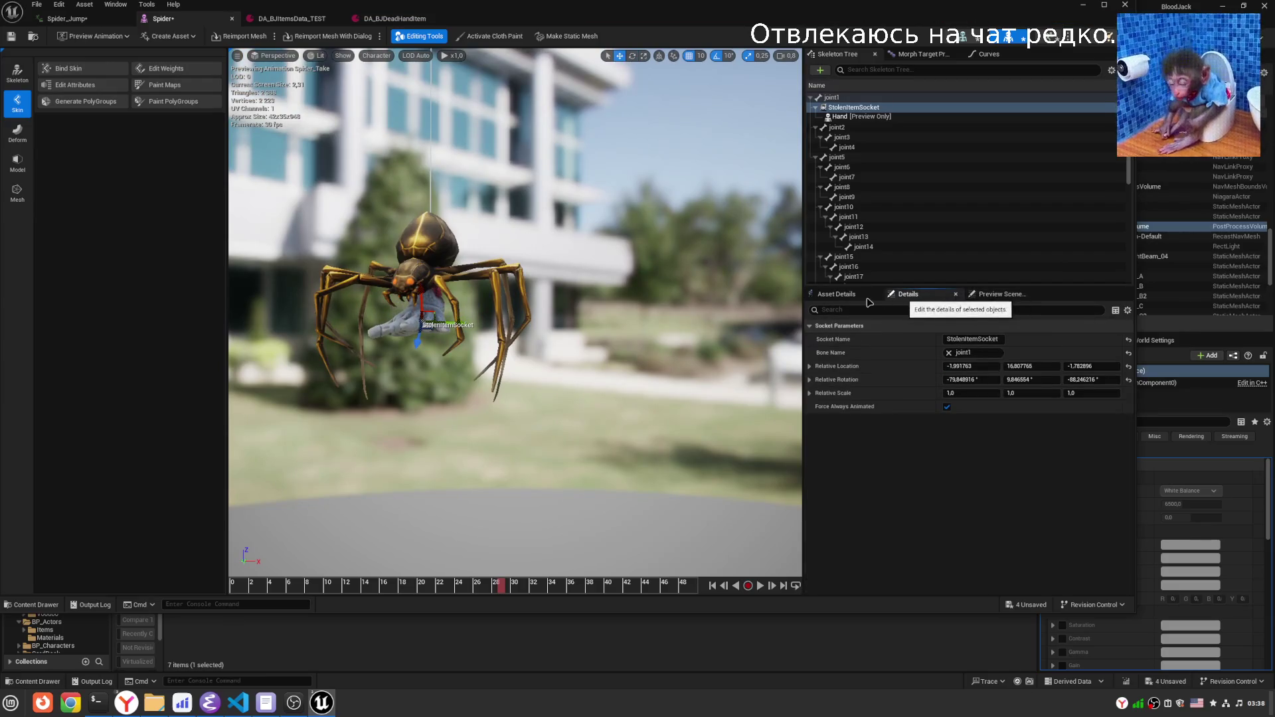
{"action": "left_click", "coordinate": [846, 295]}
{"action": "left_click", "coordinate": [989, 294]}
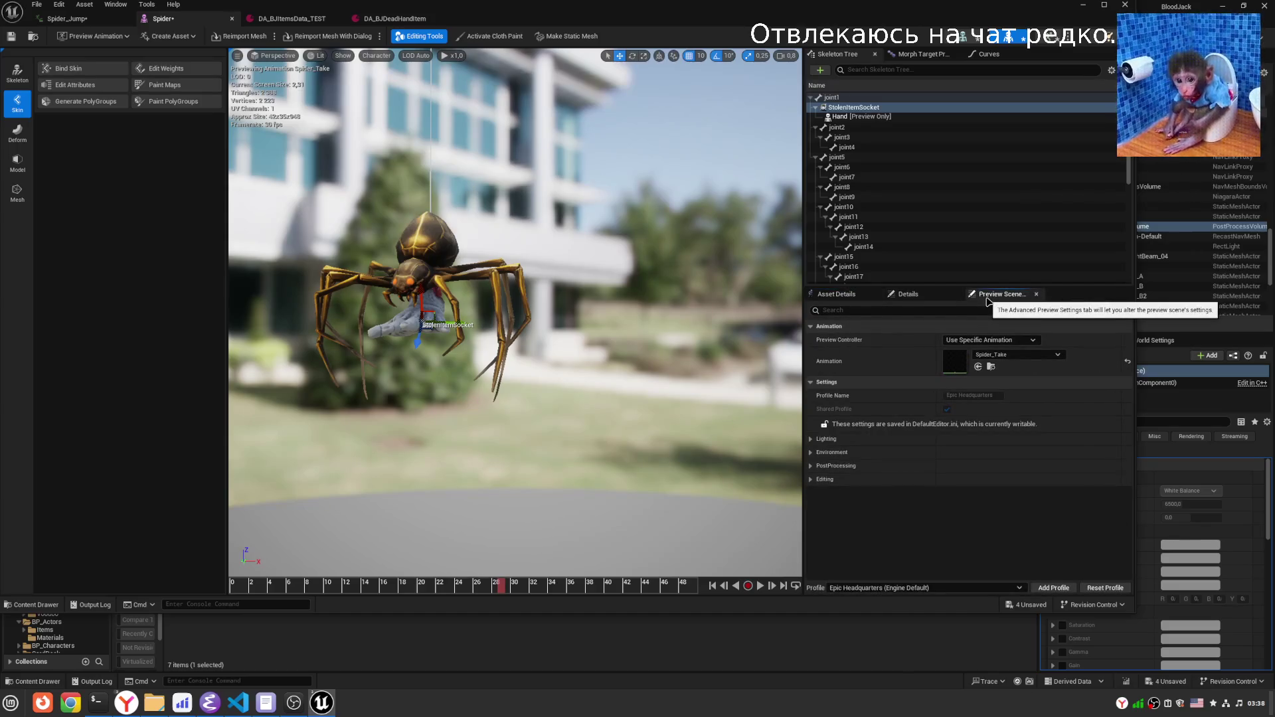
{"action": "right_click", "coordinate": [857, 110]}
Remove the Hand preview and attach Rat_Mesh1 to StolenItemSocket.
{"action": "left_click", "coordinate": [904, 239]}
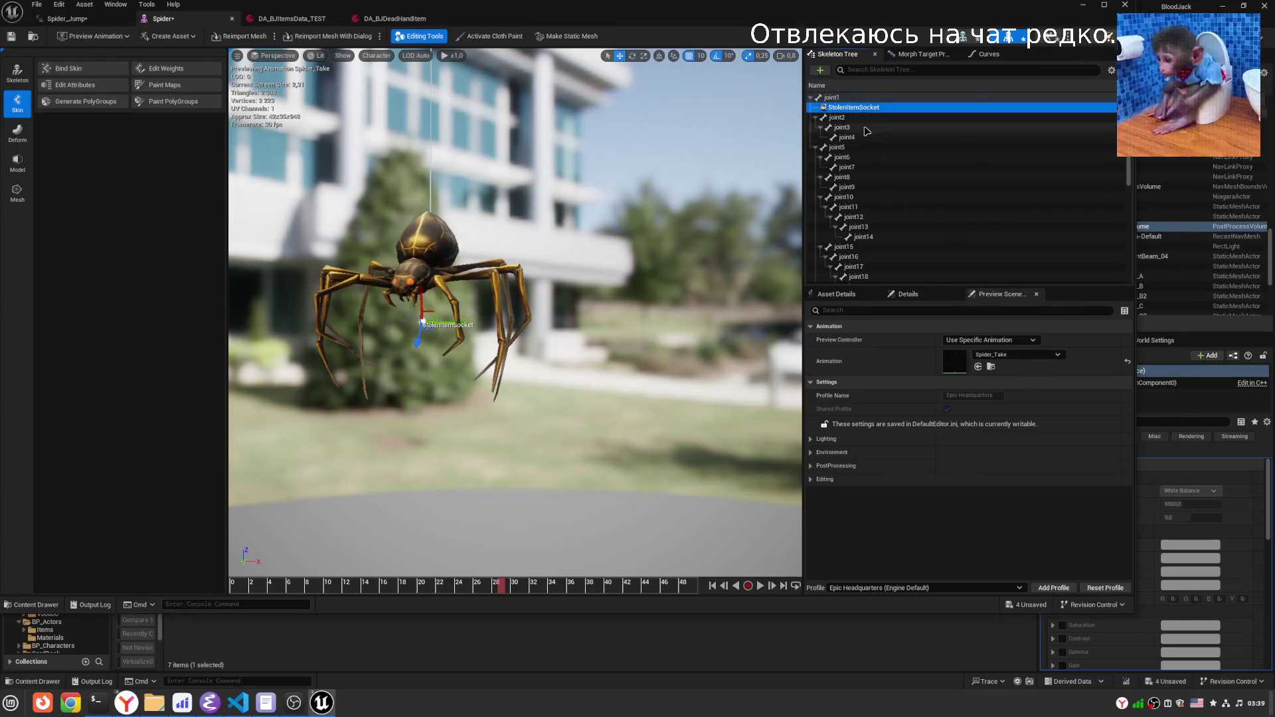
{"action": "right_click", "coordinate": [863, 109]}
{"action": "mouse_move", "coordinate": [900, 229]}
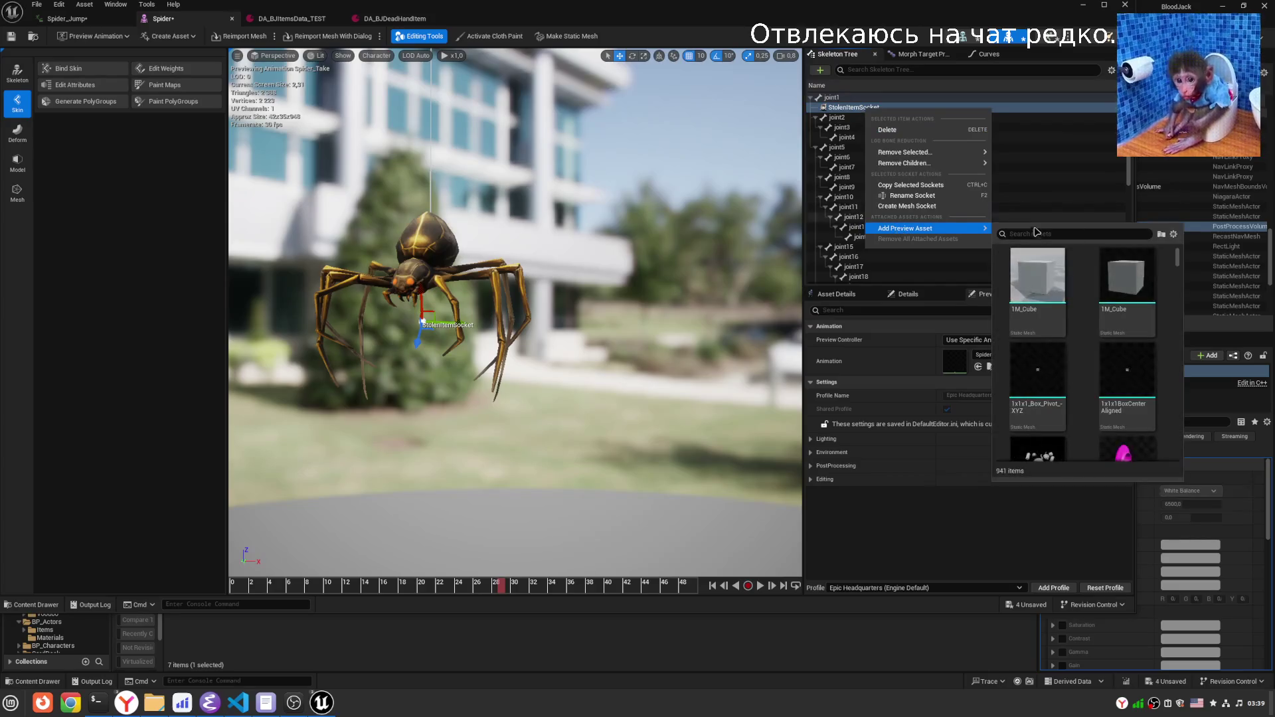
{"action": "type", "text": "nit"}
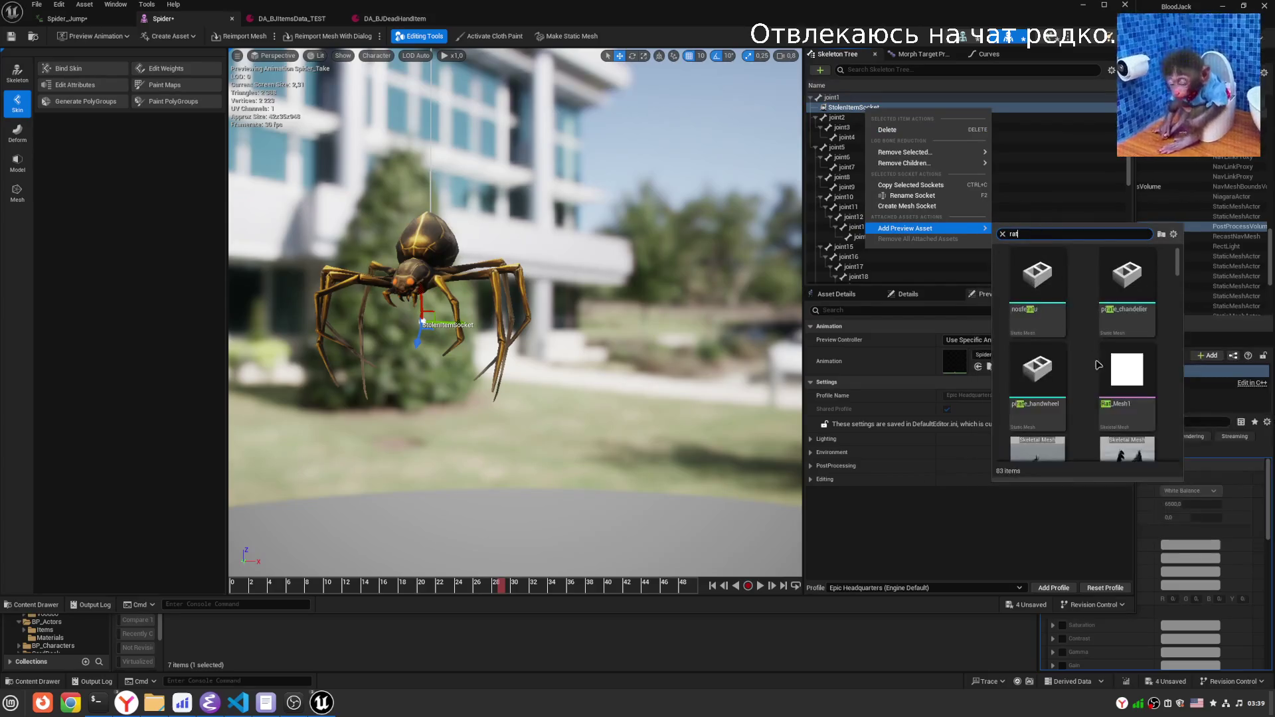
{"action": "scroll", "coordinate": [1125, 320], "scroll_direction": "down", "scroll_amount": 1}
{"action": "left_click", "coordinate": [1126, 320]}
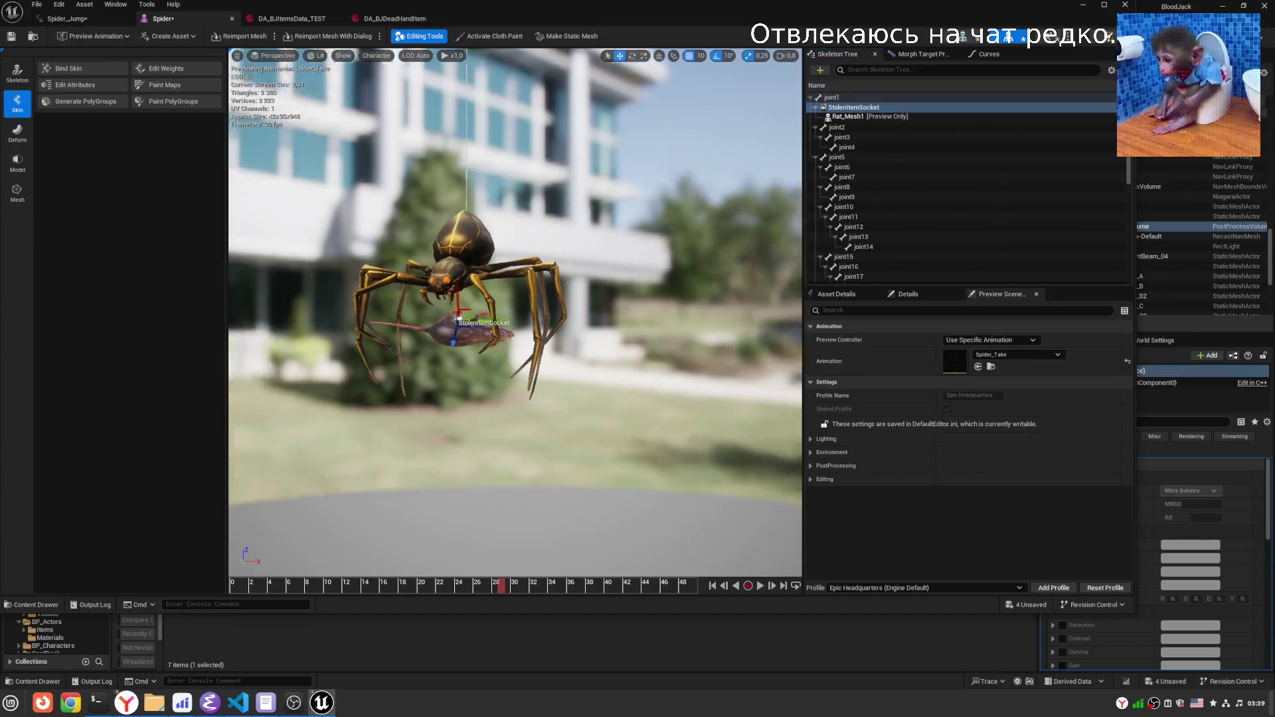
Raise the socket along Z and scrub the animation to about frame 19.
{"action": "left_click_drag", "start_coordinate": [384, 363], "coordinate": [384, 362]}
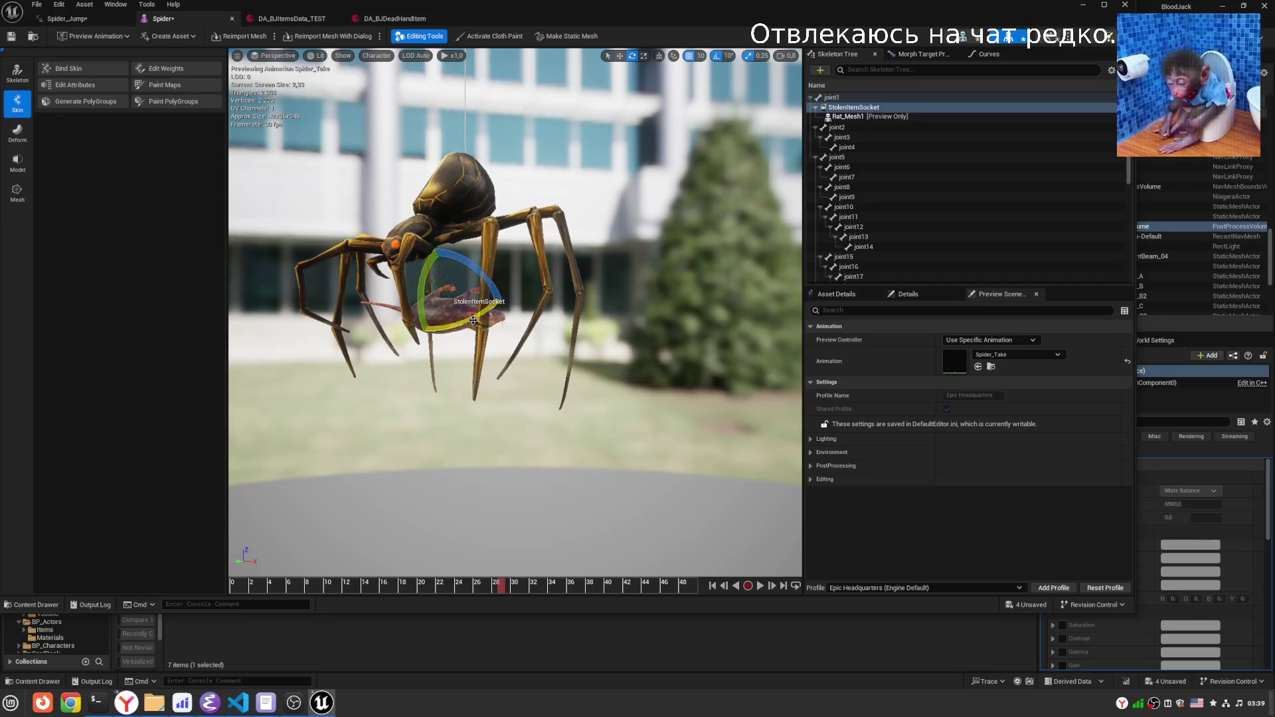
{"action": "left_click_drag", "start_coordinate": [443, 269], "coordinate": [437, 247]}
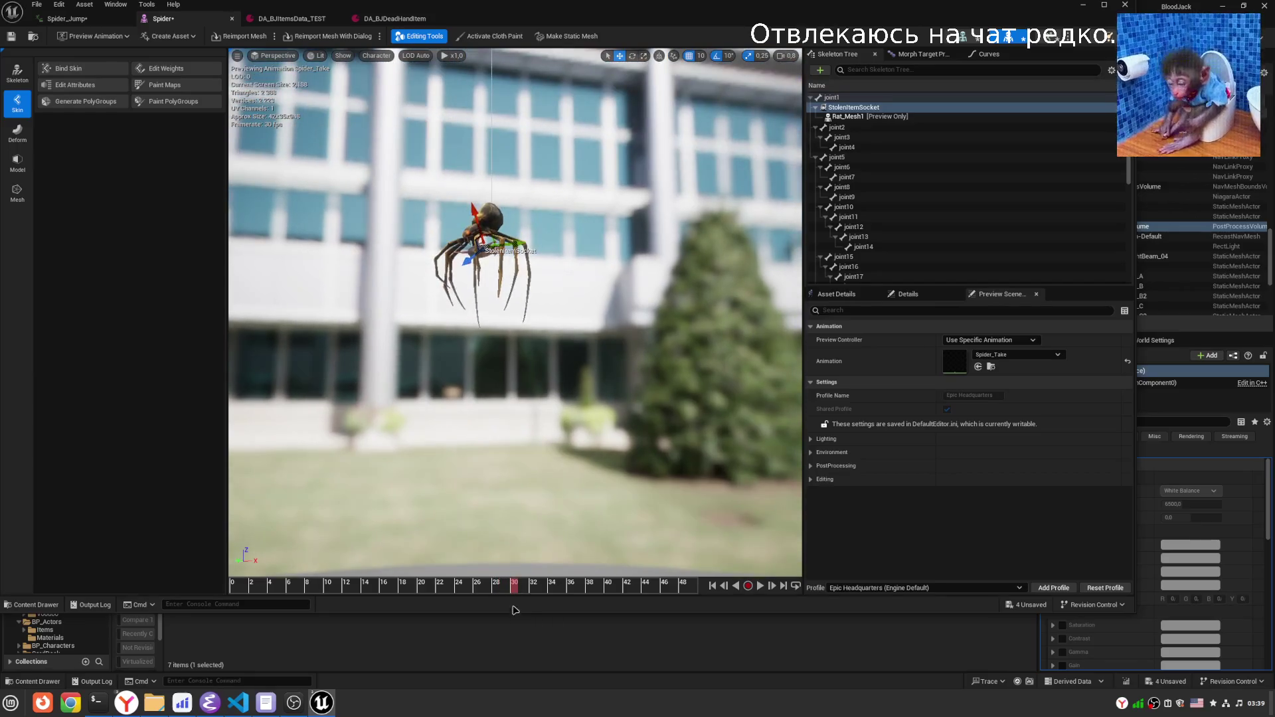
{"action": "mouse_move", "coordinate": [529, 591]}
{"action": "left_mouse_down"}
{"action": "mouse_move", "coordinate": [412, 590]}
{"action": "mouse_move", "coordinate": [541, 583]}
{"action": "left_mouse_up"}
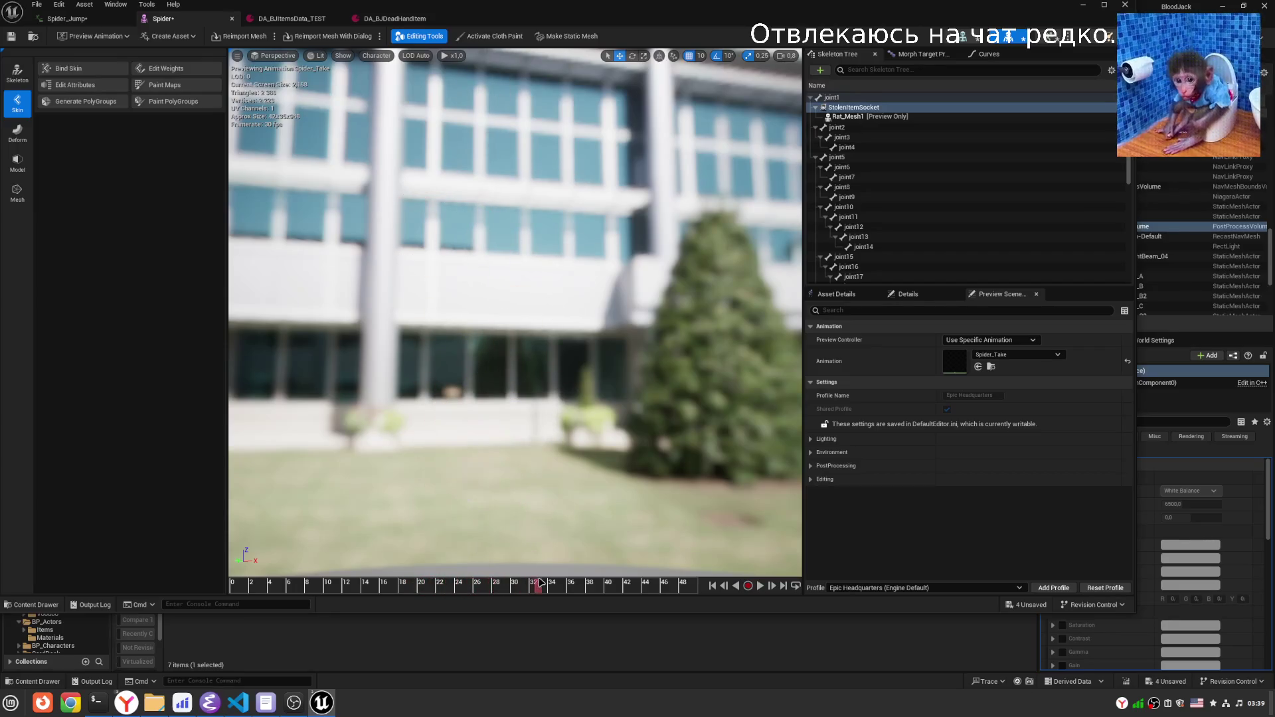
{"action": "left_click_drag", "start_coordinate": [544, 510], "coordinate": [611, 528]}
{"action": "scroll", "coordinate": [556, 556], "scroll_direction": "down", "scroll_amount": 3}
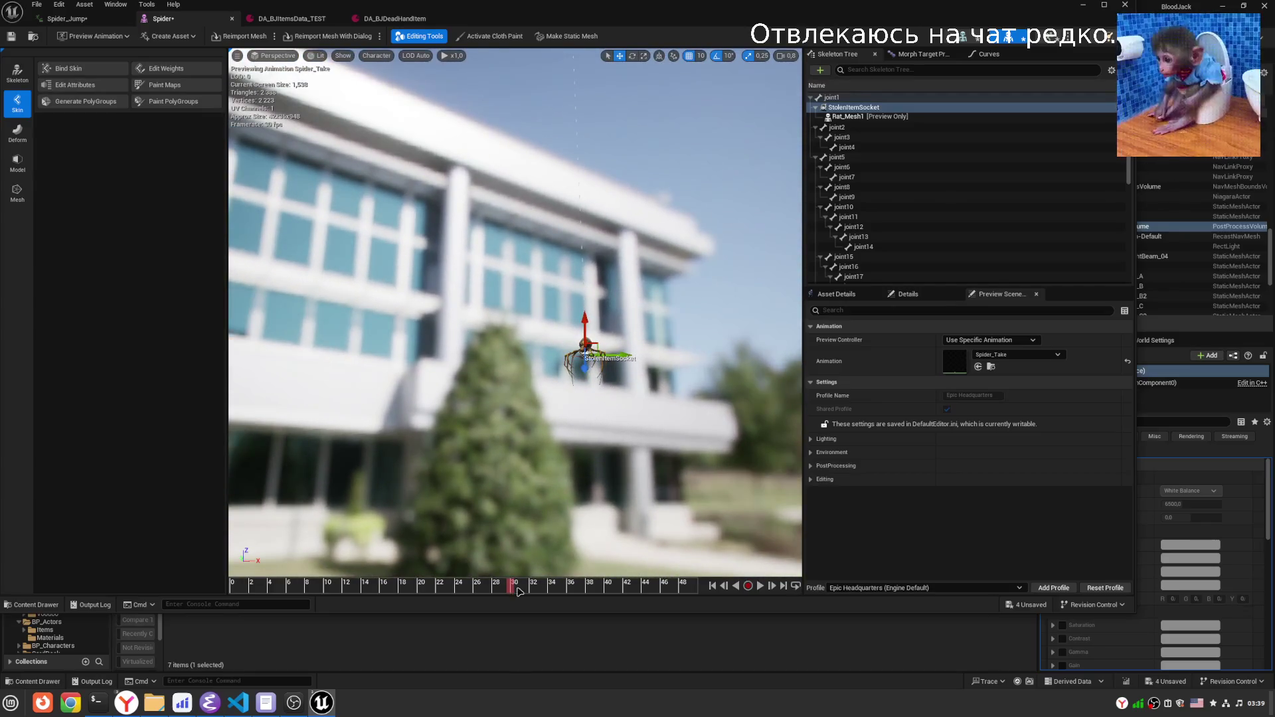
{"action": "left_click_drag", "start_coordinate": [593, 489], "coordinate": [582, 565]}
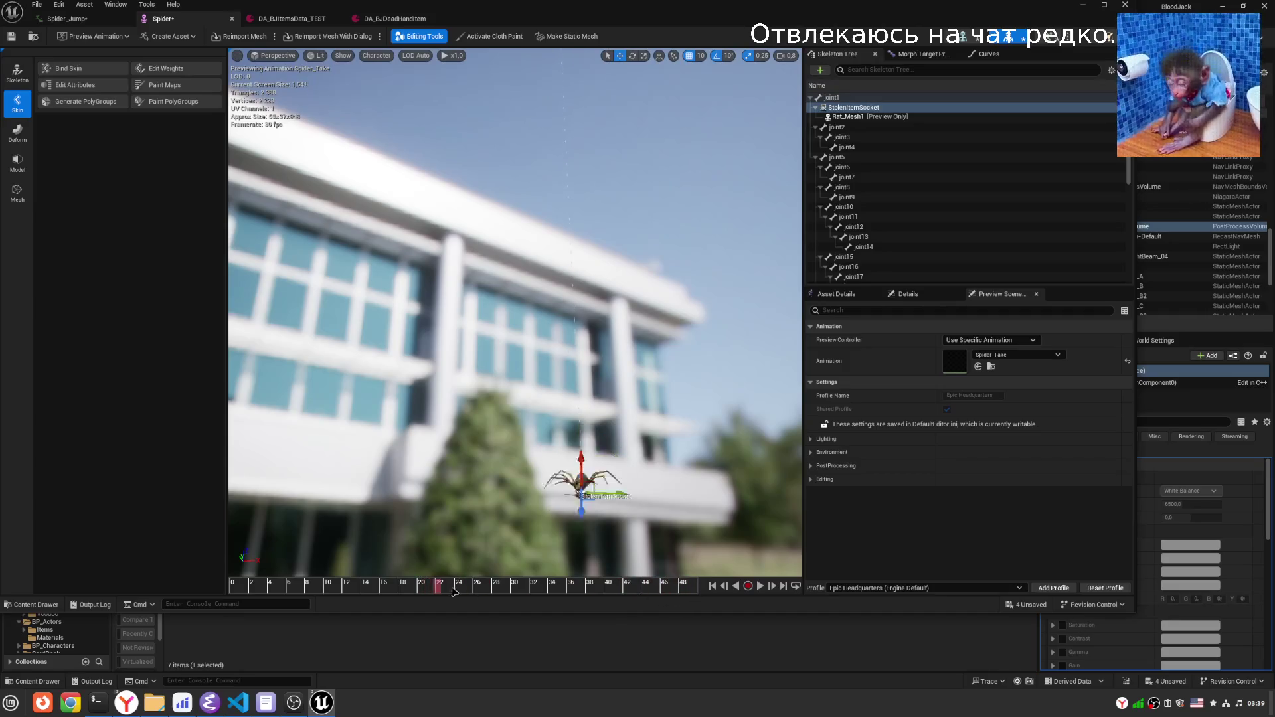
{"action": "key", "text": "f"}
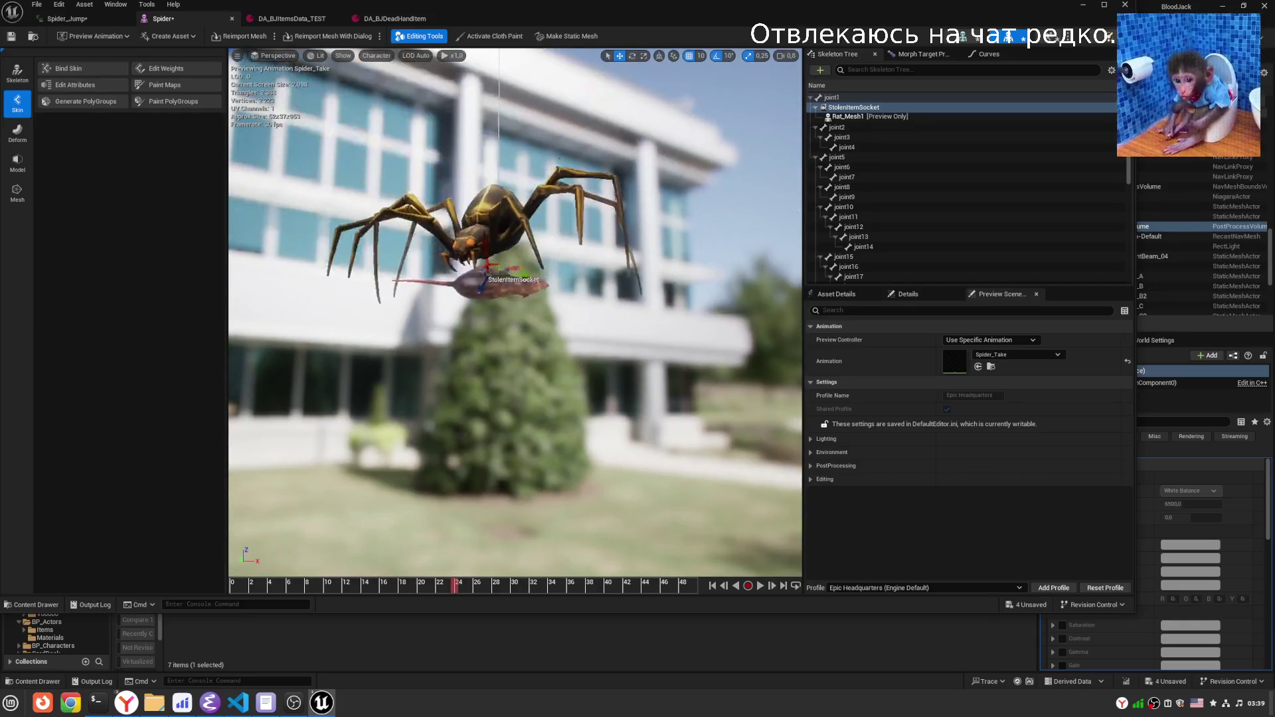
Remove the Rat preview from StolenItemSocket and browse the preview asset list.
{"action": "right_click", "coordinate": [882, 111]}
{"action": "left_click", "coordinate": [913, 145]}
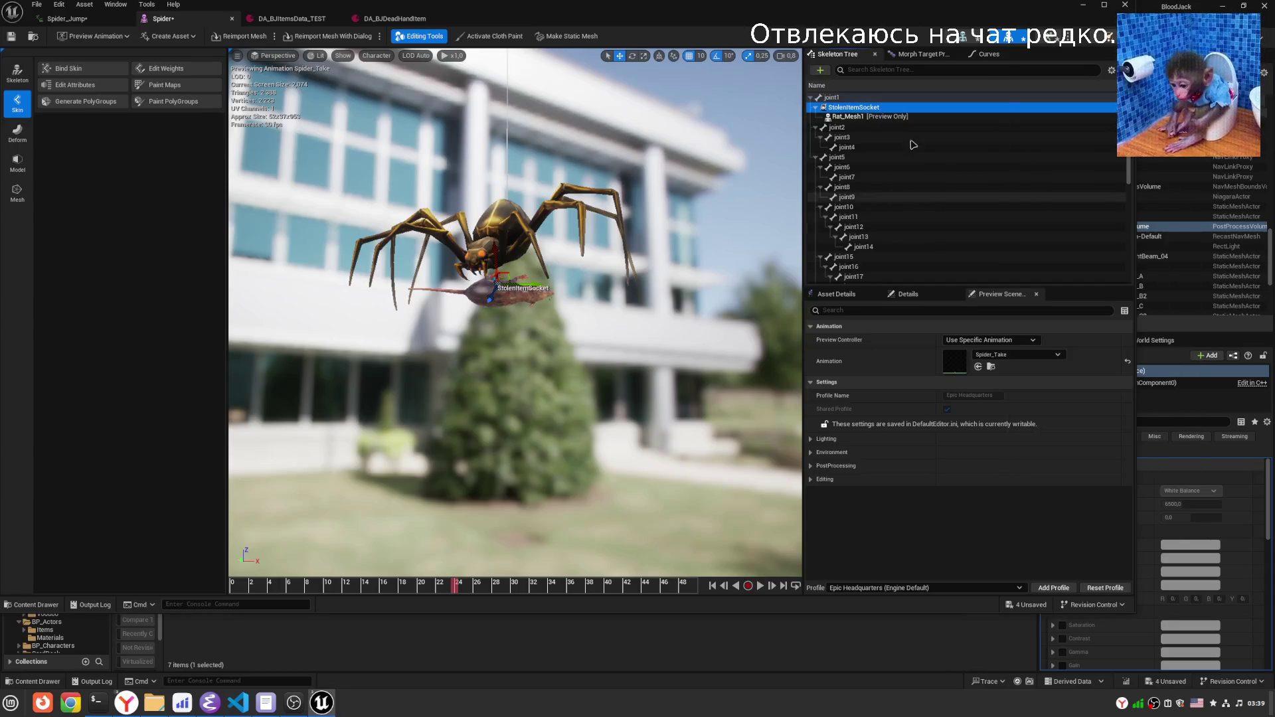
{"action": "right_click", "coordinate": [886, 110]}
{"action": "left_click", "coordinate": [916, 239]}
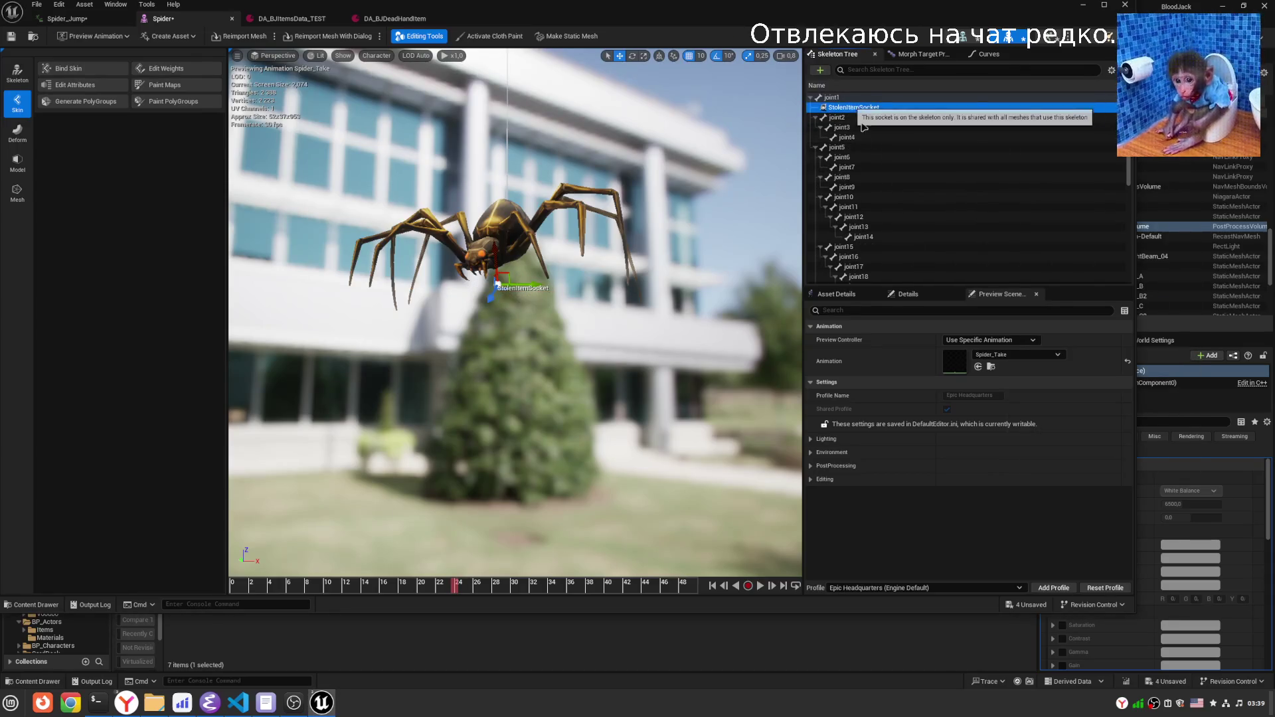
{"action": "right_click", "coordinate": [852, 107]}
{"action": "mouse_move", "coordinate": [882, 165]}
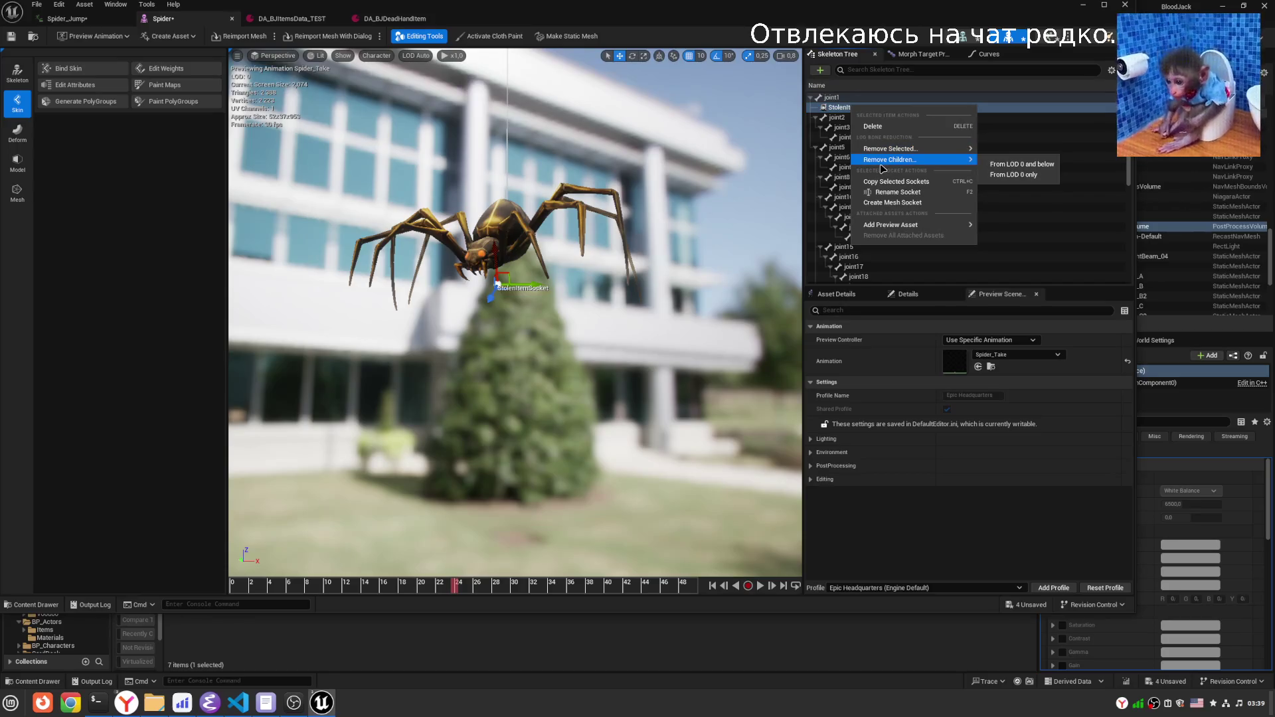
{"action": "mouse_move", "coordinate": [903, 226]}
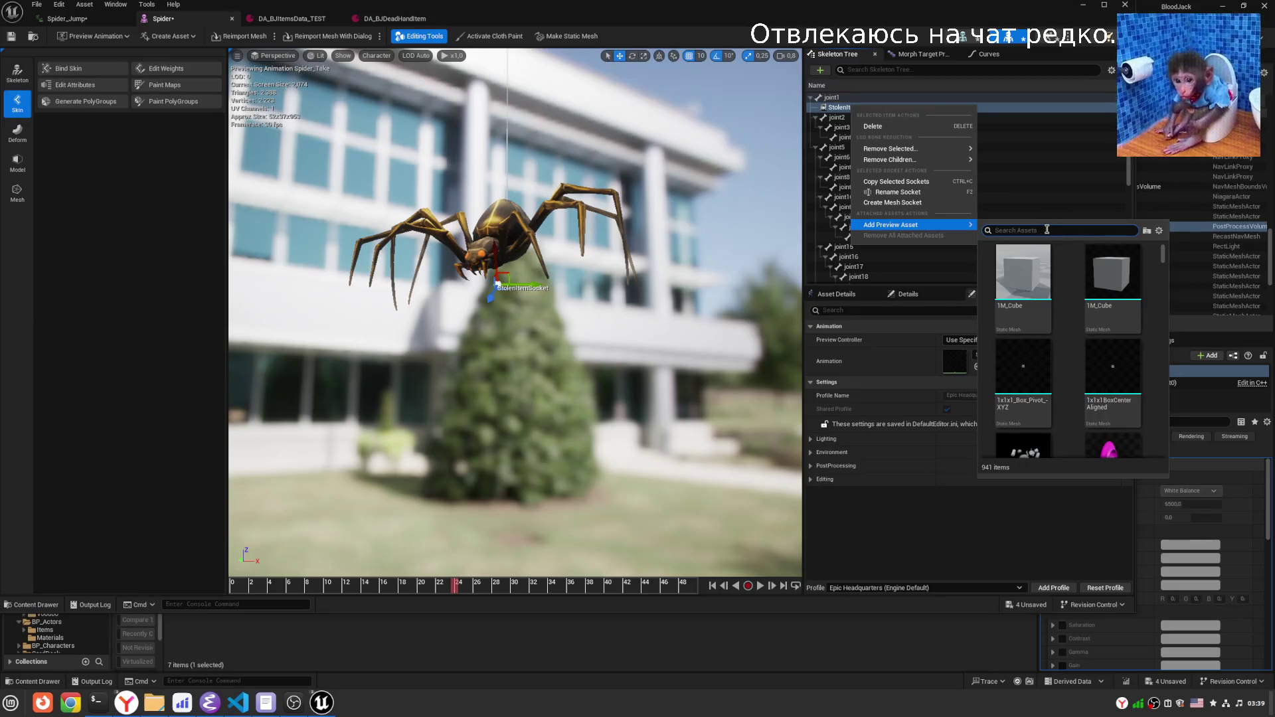
{"action": "scroll", "coordinate": [1061, 390], "scroll_direction": "down", "scroll_amount": 5}
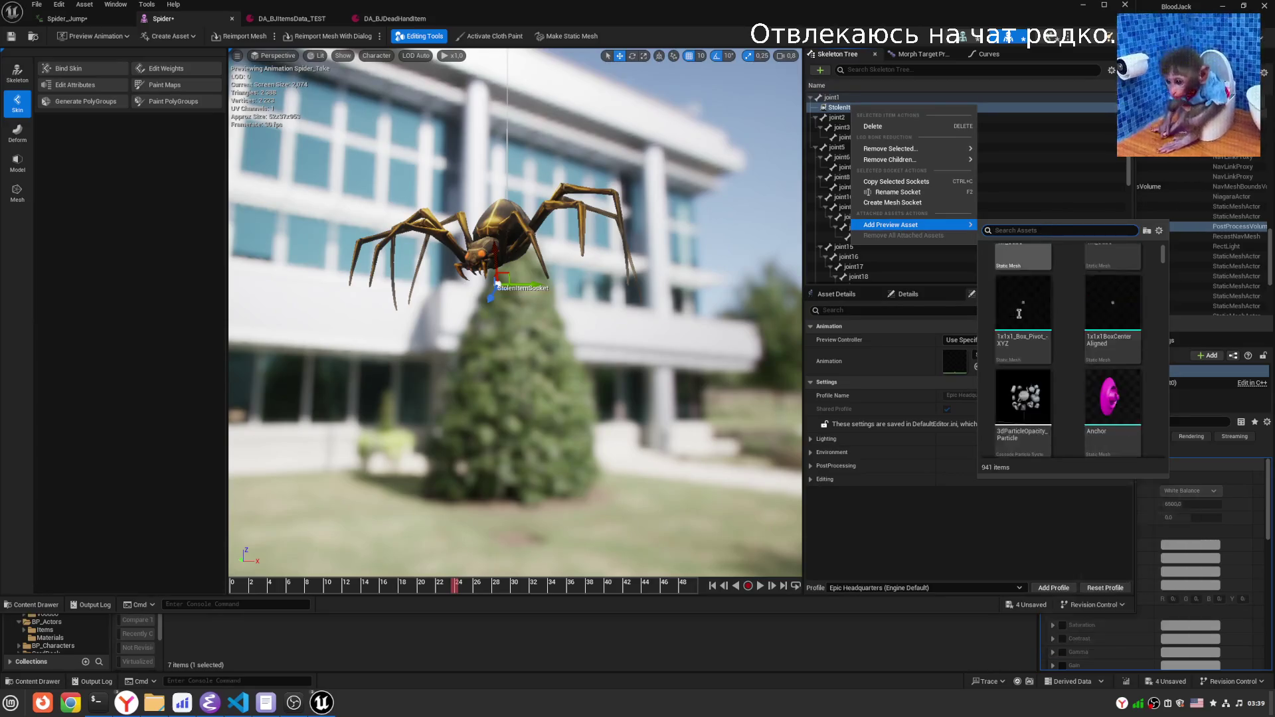
{"action": "scroll", "coordinate": [1061, 390], "scroll_direction": "down", "scroll_amount": 5}
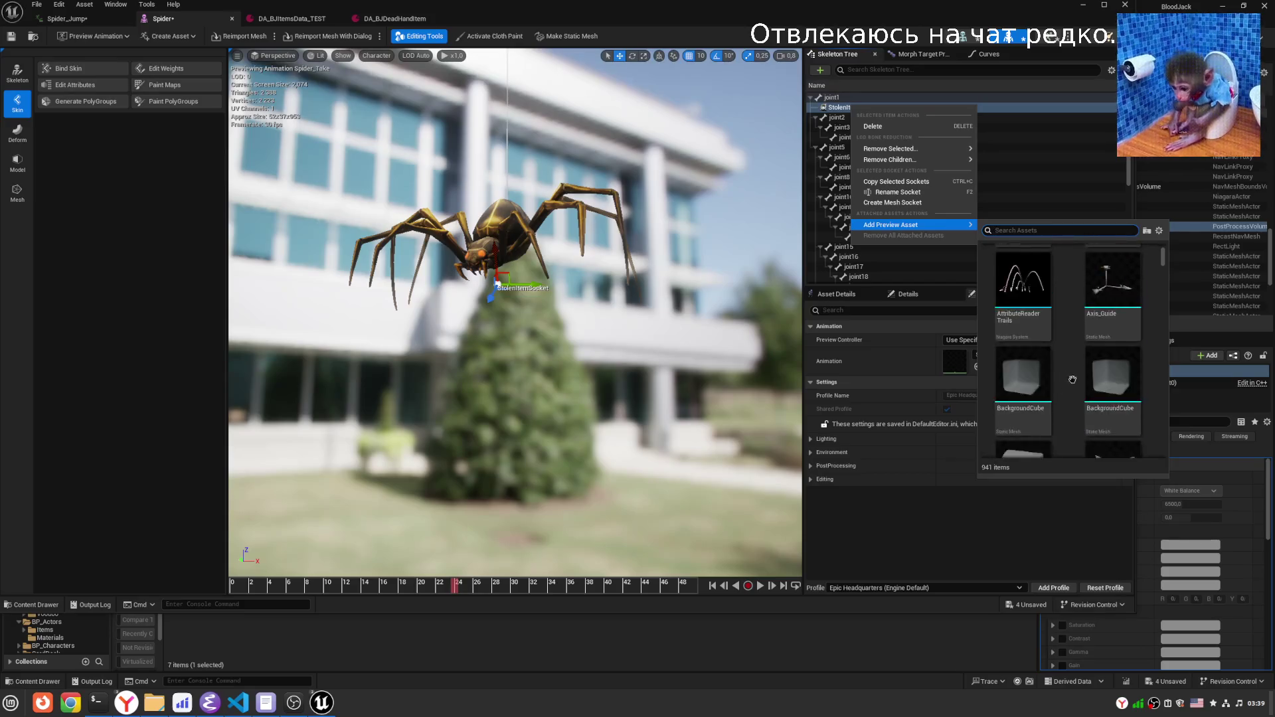
{"action": "scroll", "coordinate": [1076, 402], "scroll_direction": "down", "scroll_amount": 10}
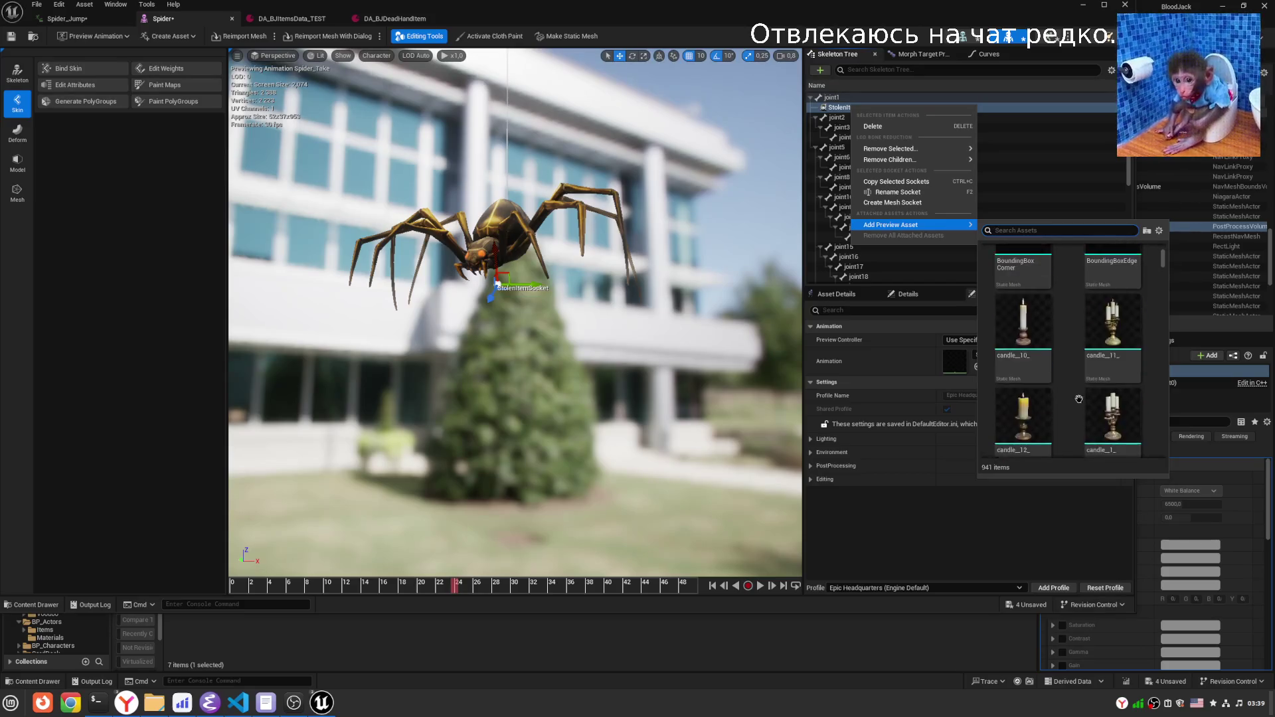
{"action": "left_click_drag", "start_coordinate": [1162, 260], "coordinate": [1156, 365]}
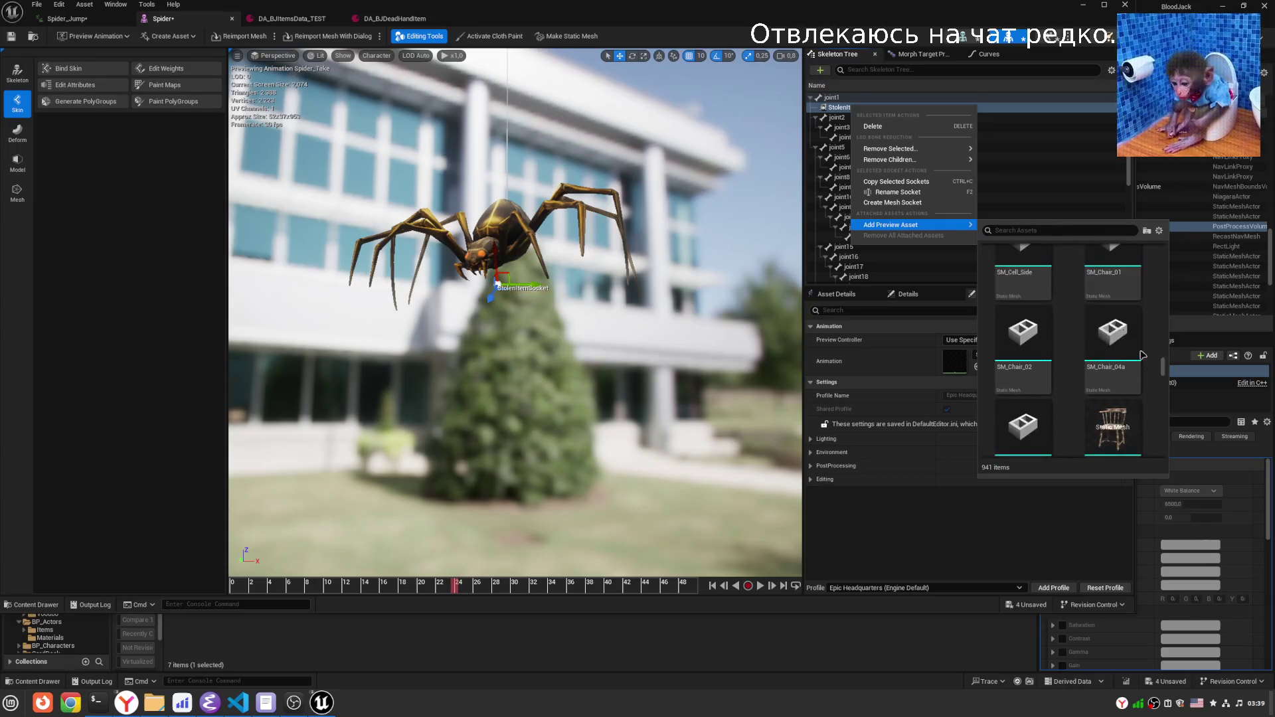
Filter the asset list for 'pistol' and attach the Pistol mesh to the socket.
{"action": "left_click", "coordinate": [1045, 230]}
{"action": "type", "text": "item"}
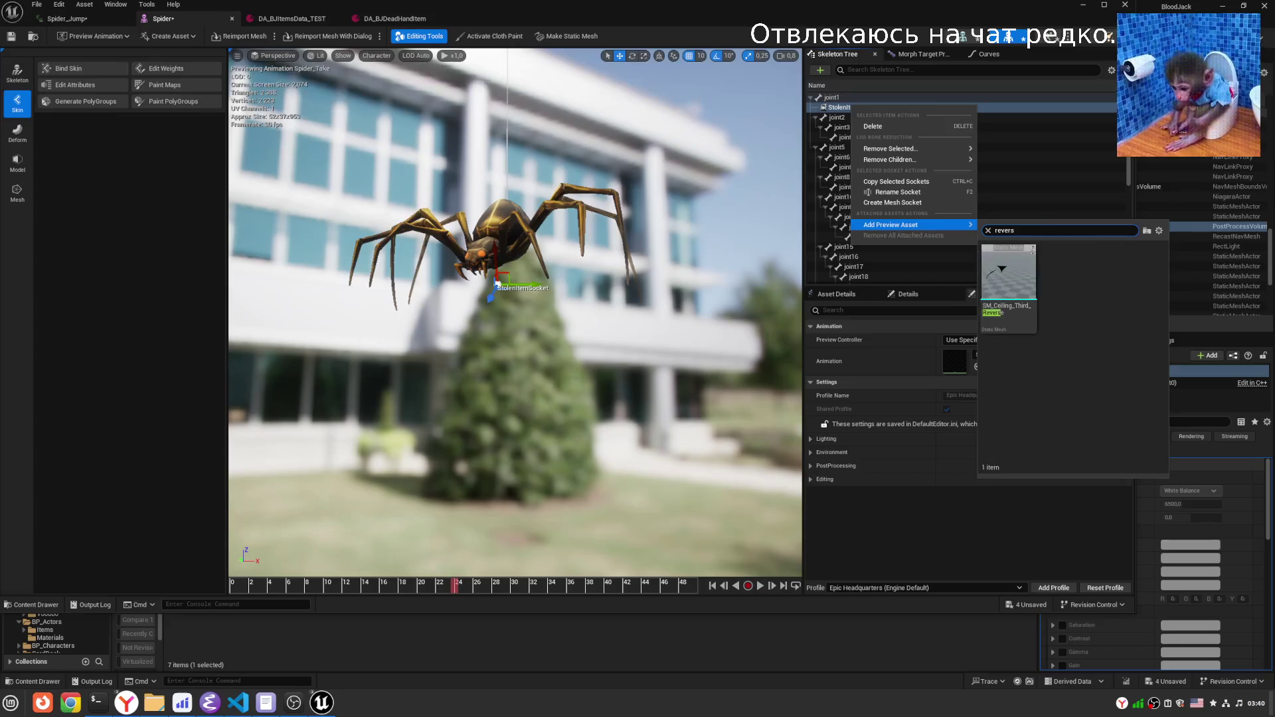
{"action": "key", "text": "BackSpace"}
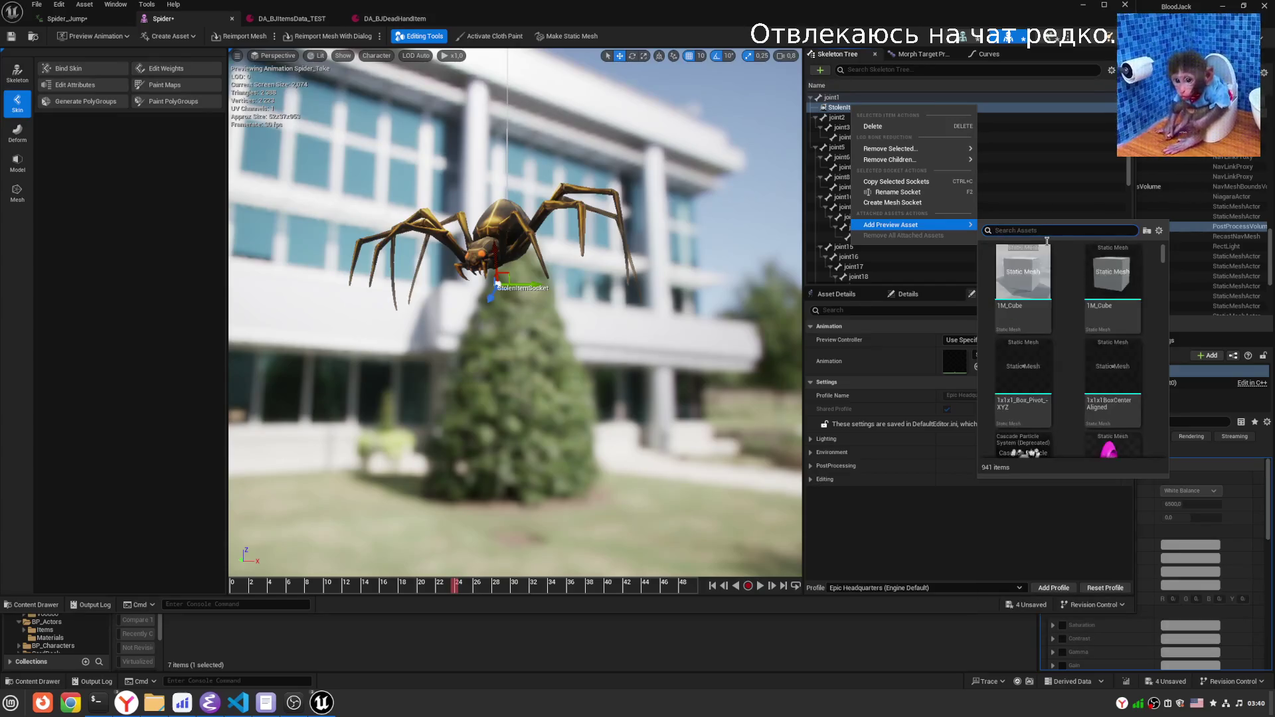
{"action": "type", "text": "p"}
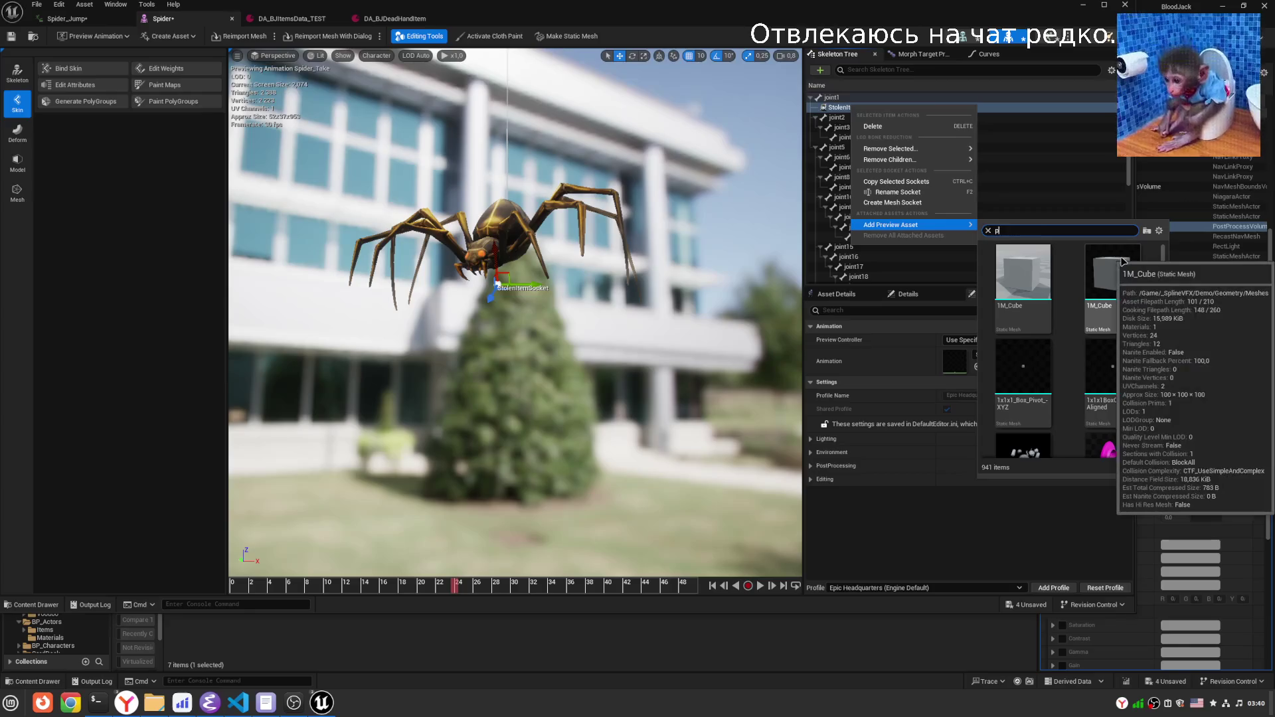
{"action": "type", "text": "istol"}
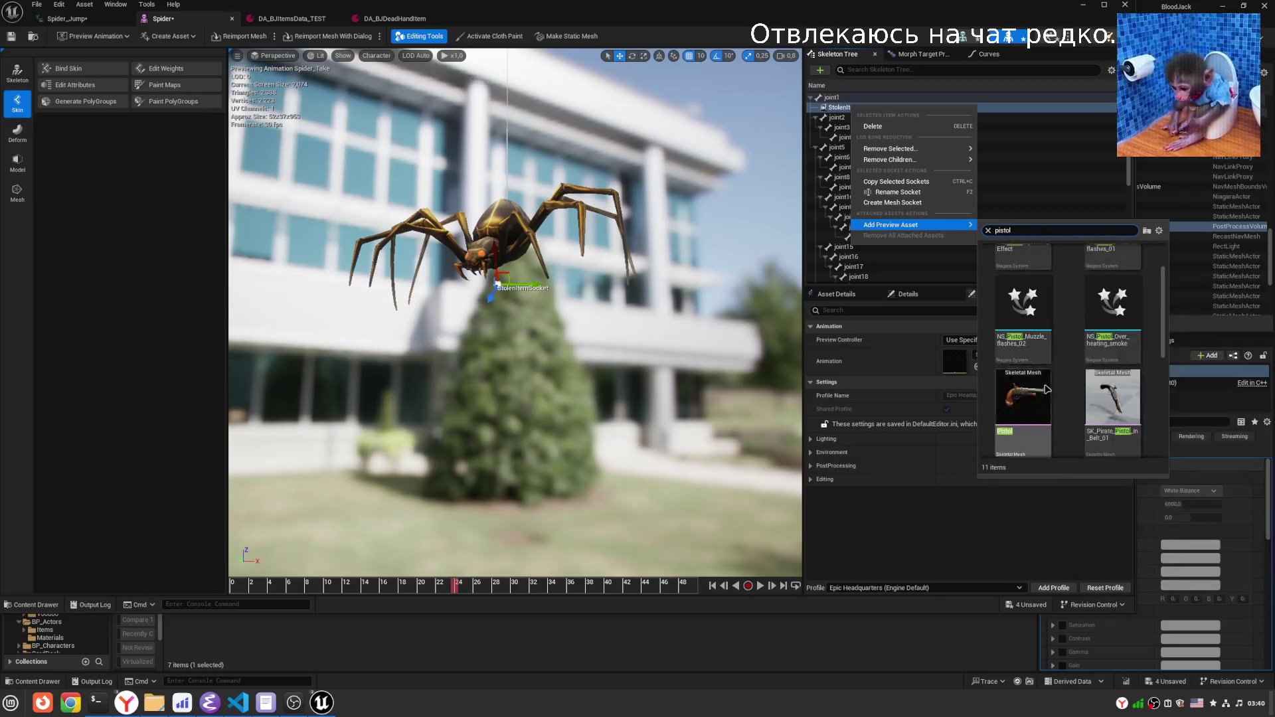
{"action": "scroll", "coordinate": [1071, 395], "scroll_direction": "down", "scroll_amount": 1}
{"action": "left_click", "coordinate": [1035, 366]}
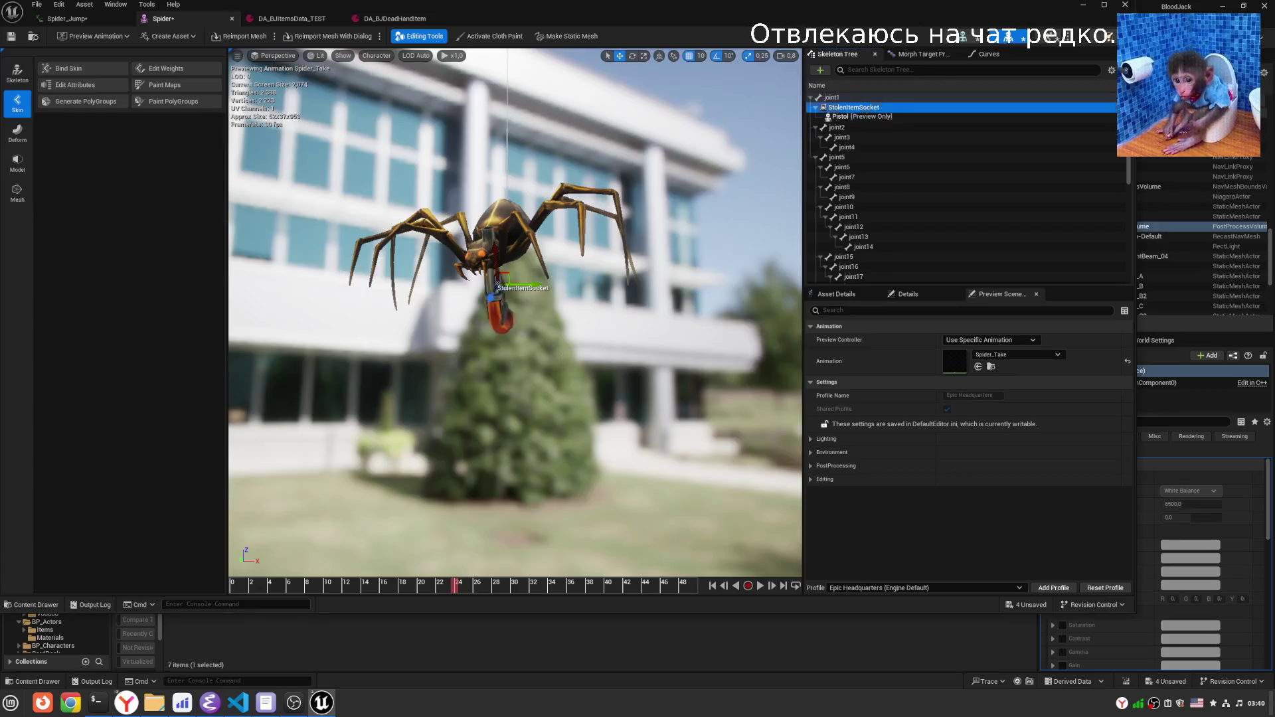
Rotate the socket to try pointing the pistol down and up-right.
{"action": "key", "text": "f"}
{"action": "key", "text": "e"}
{"action": "left_click_drag", "start_coordinate": [517, 263], "coordinate": [525, 43]}
{"action": "mouse_move", "coordinate": [561, 242]}
{"action": "left_mouse_down"}
{"action": "mouse_move", "coordinate": [615, 282]}
{"action": "mouse_move", "coordinate": [598, 336]}
{"action": "mouse_move", "coordinate": [614, 316]}
{"action": "mouse_move", "coordinate": [591, 247]}
{"action": "left_mouse_up"}
{"action": "left_click_drag", "start_coordinate": [508, 307], "coordinate": [490, 309]}
{"action": "left_click_drag", "start_coordinate": [536, 248], "coordinate": [455, 307]}
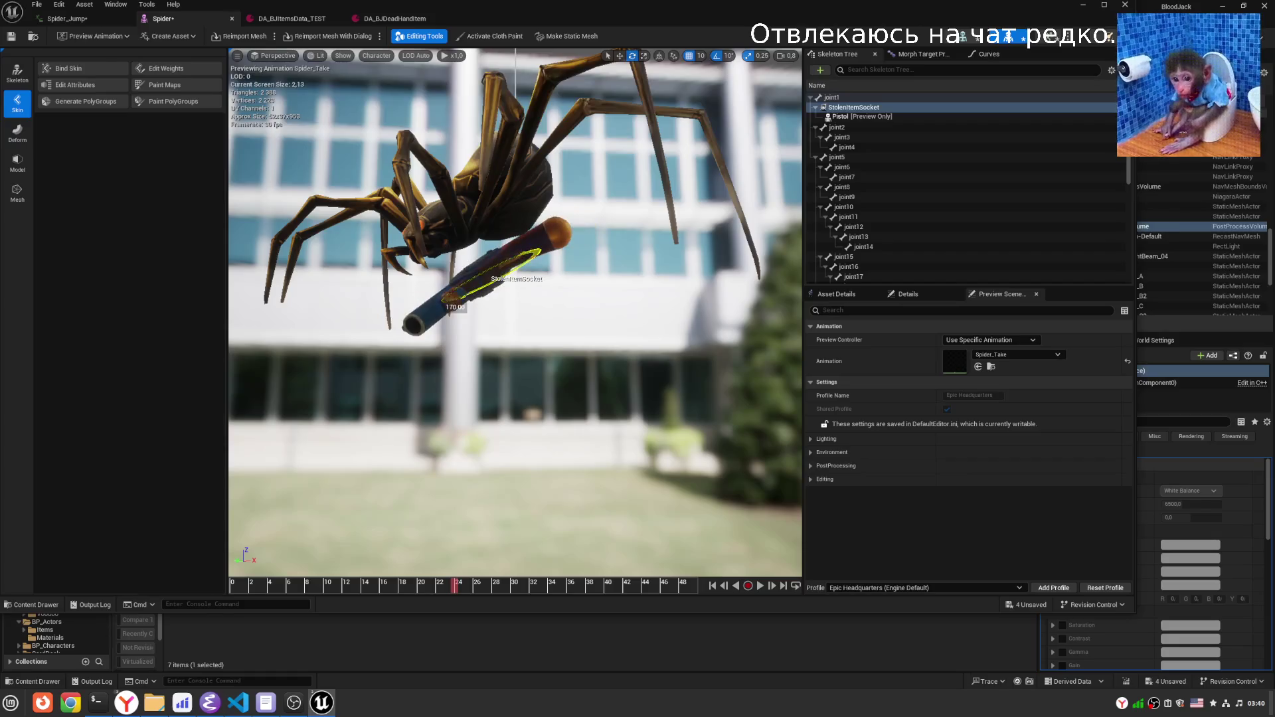
{"action": "right_click", "coordinate": [866, 108]}
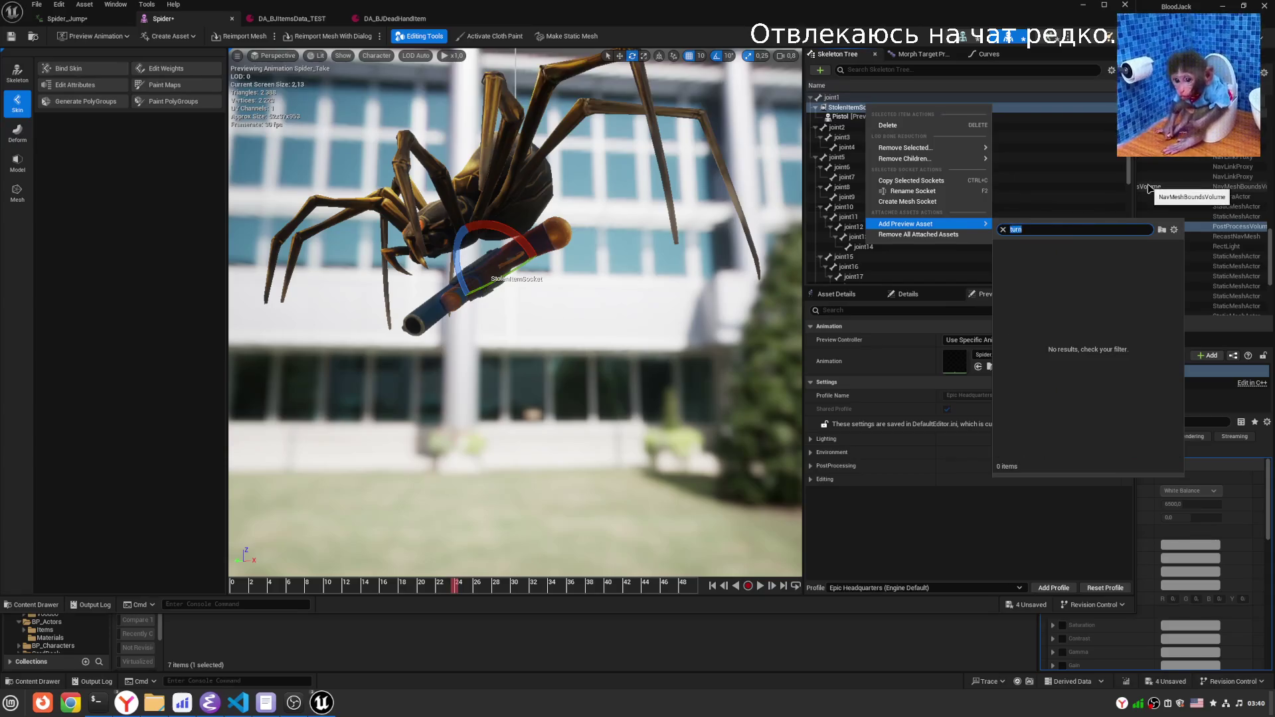
Add the ChangeCourse mesh and Rat_Mesh1 as extra preview items on StolenItemSocket.
{"action": "type", "text": "change"}
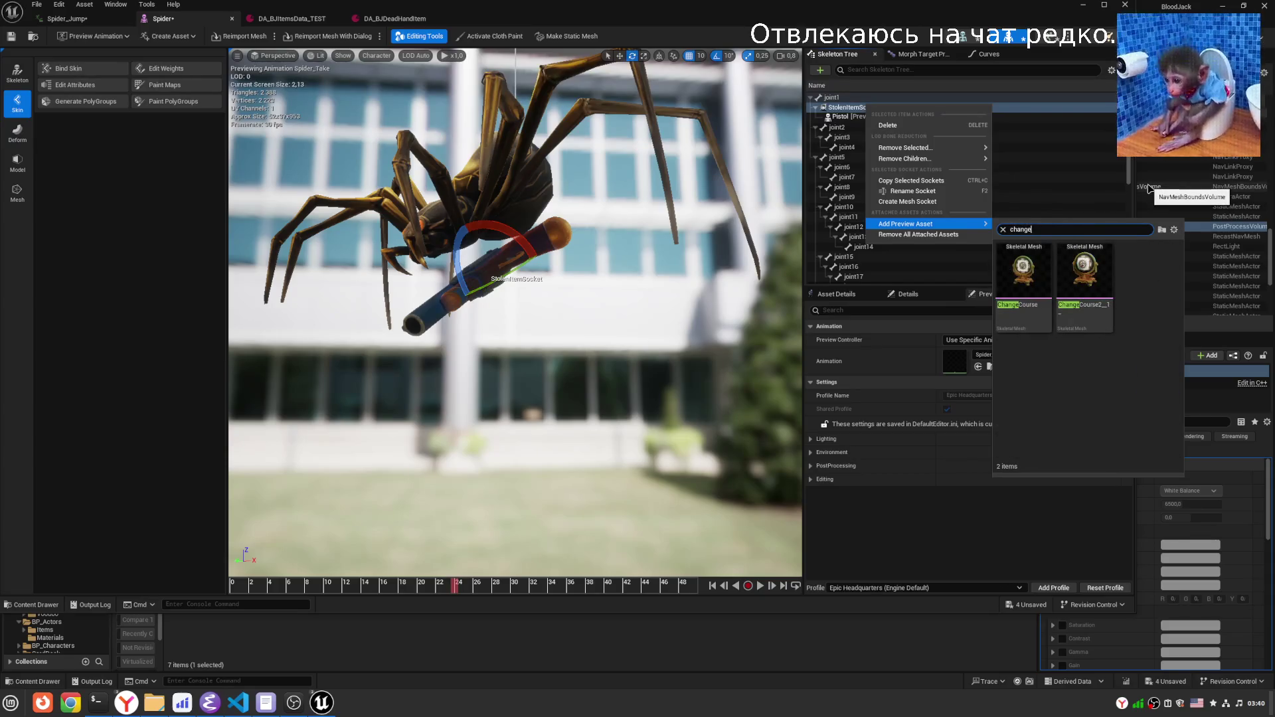
{"action": "left_click", "coordinate": [1099, 294]}
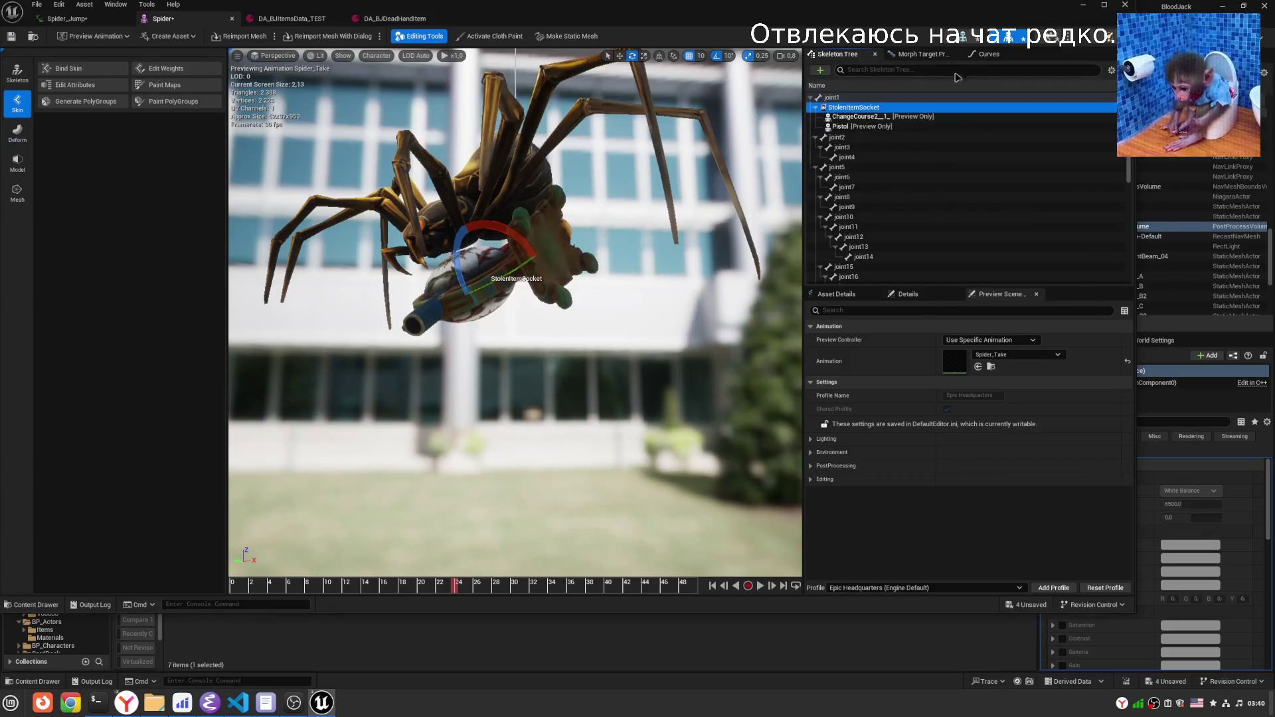
{"action": "right_click", "coordinate": [863, 111]}
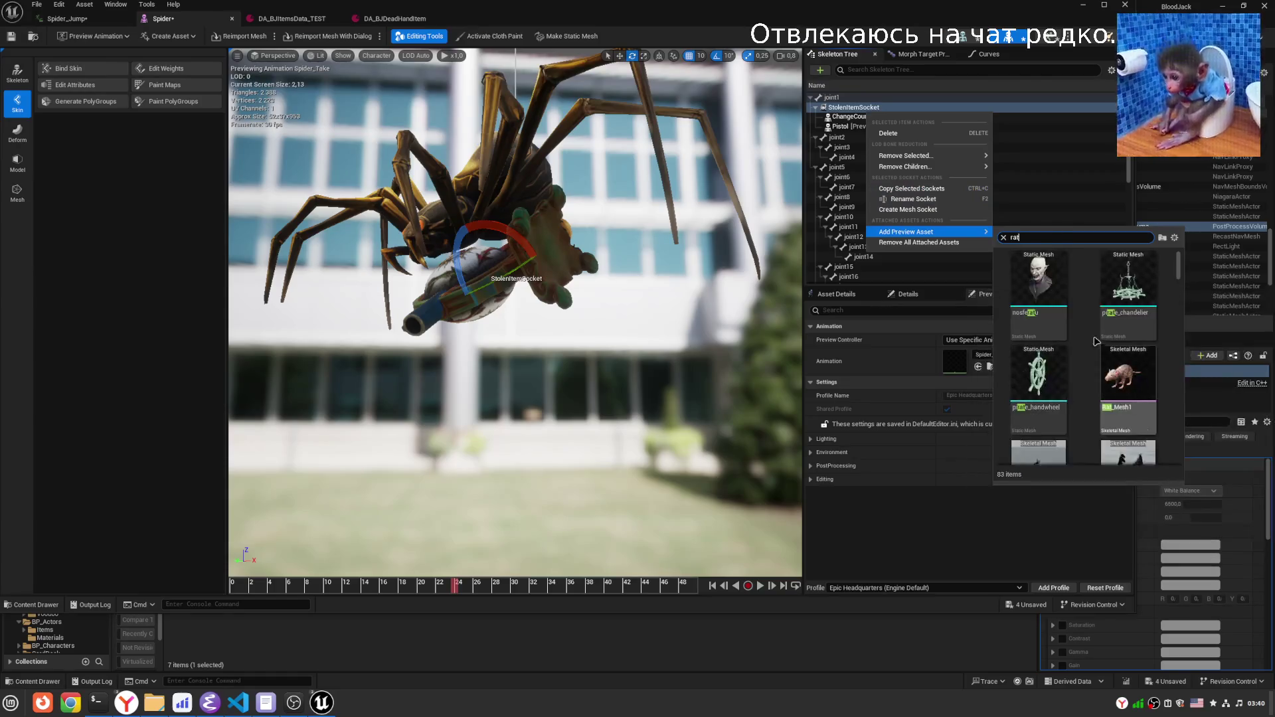
{"action": "left_click", "coordinate": [1038, 282]}
{"action": "key", "text": "f"}
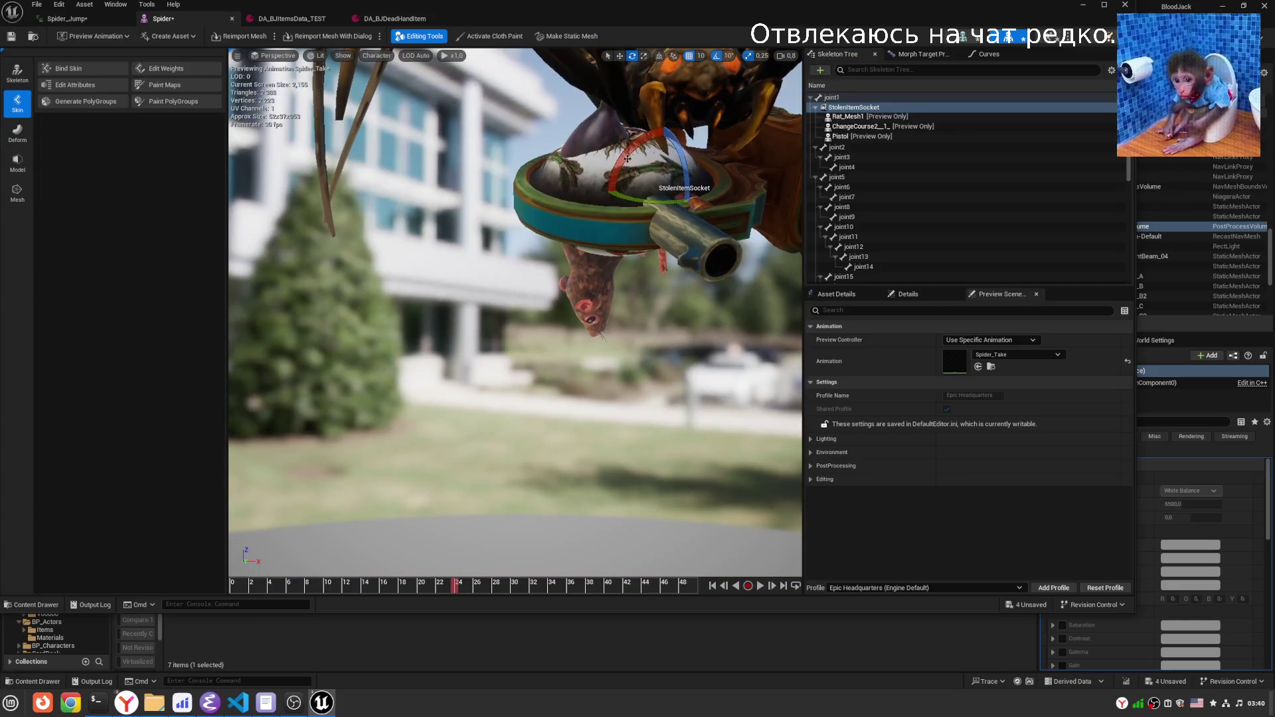
Rotate the socket's attached items by -20 degrees and orbit to inspect them.
{"action": "left_click_drag", "start_coordinate": [627, 158], "coordinate": [600, 258]}
{"action": "scroll", "coordinate": [469, 300], "scroll_direction": "down", "scroll_amount": 5}
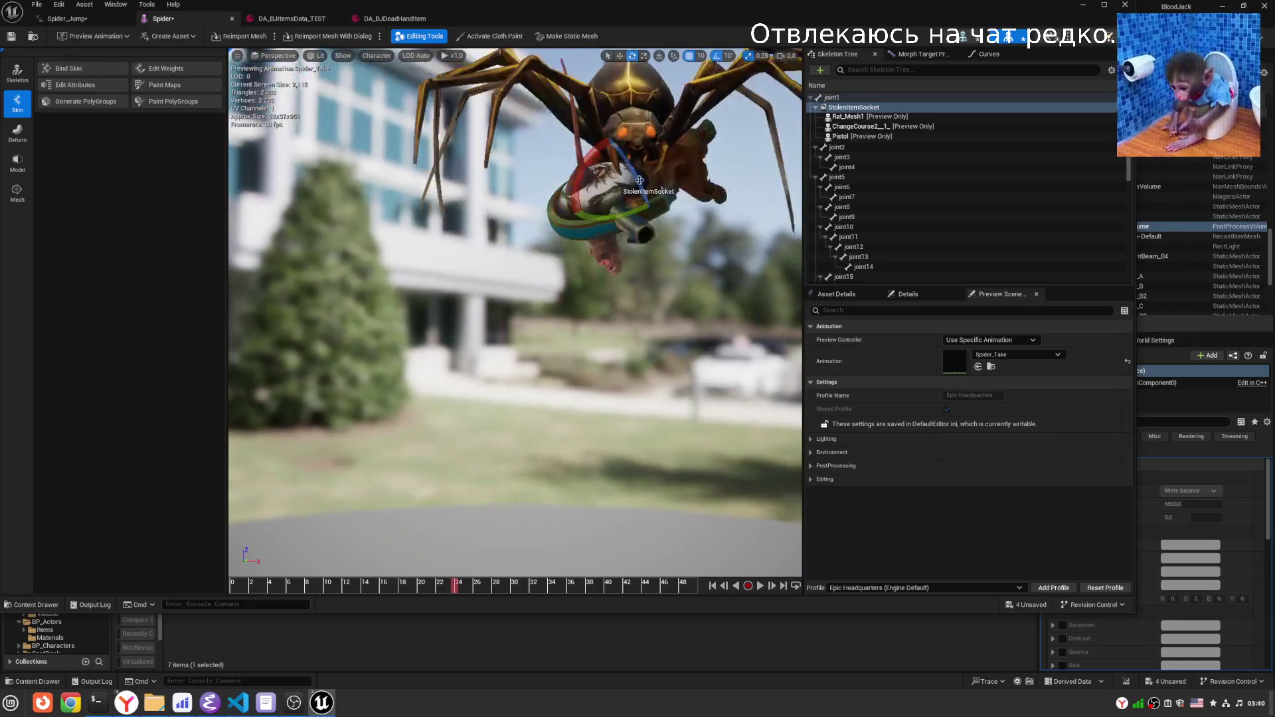
{"action": "scroll", "coordinate": [639, 180], "scroll_direction": "up", "scroll_amount": 4}
{"action": "mouse_move", "coordinate": [639, 180]}
{"action": "left_mouse_down"}
{"action": "mouse_move", "coordinate": [598, 298]}
{"action": "mouse_move", "coordinate": [578, 279]}
{"action": "mouse_move", "coordinate": [565, 292]}
{"action": "mouse_move", "coordinate": [554, 282]}
{"action": "left_mouse_up"}
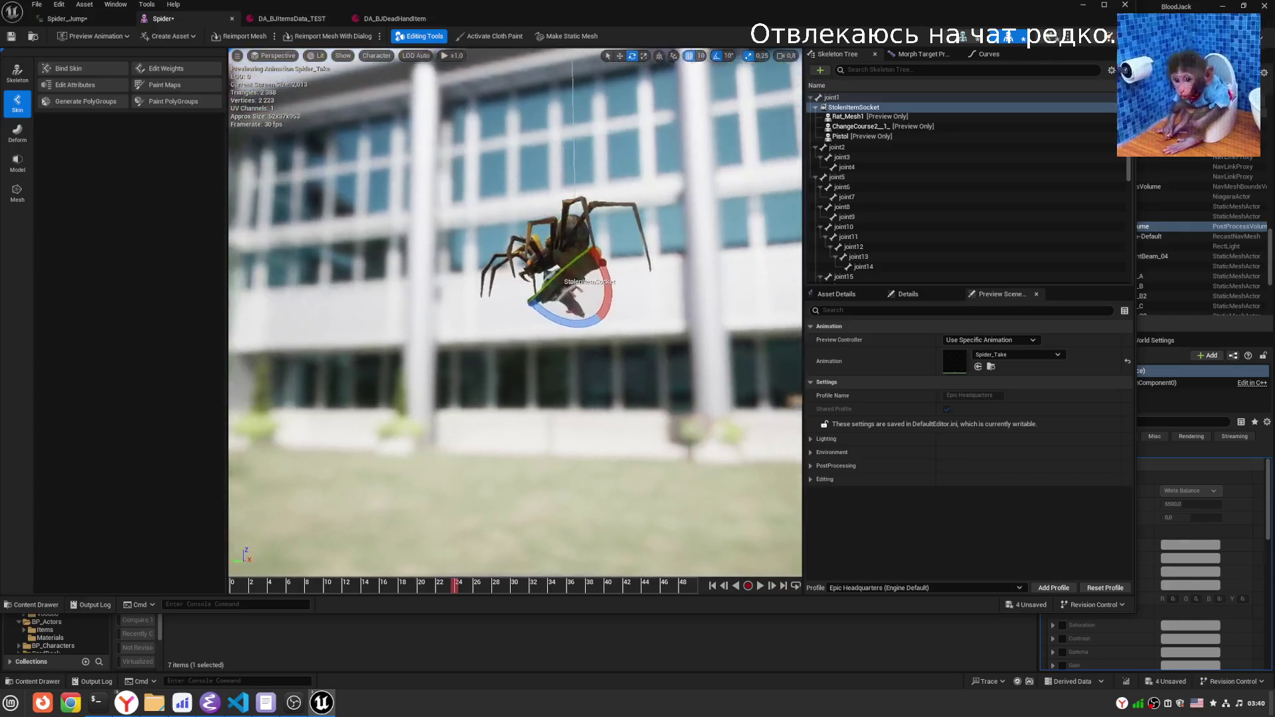
{"action": "scroll", "coordinate": [502, 413], "scroll_direction": "up", "scroll_amount": 3}
{"action": "left_click_drag", "start_coordinate": [502, 413], "coordinate": [651, 425]}
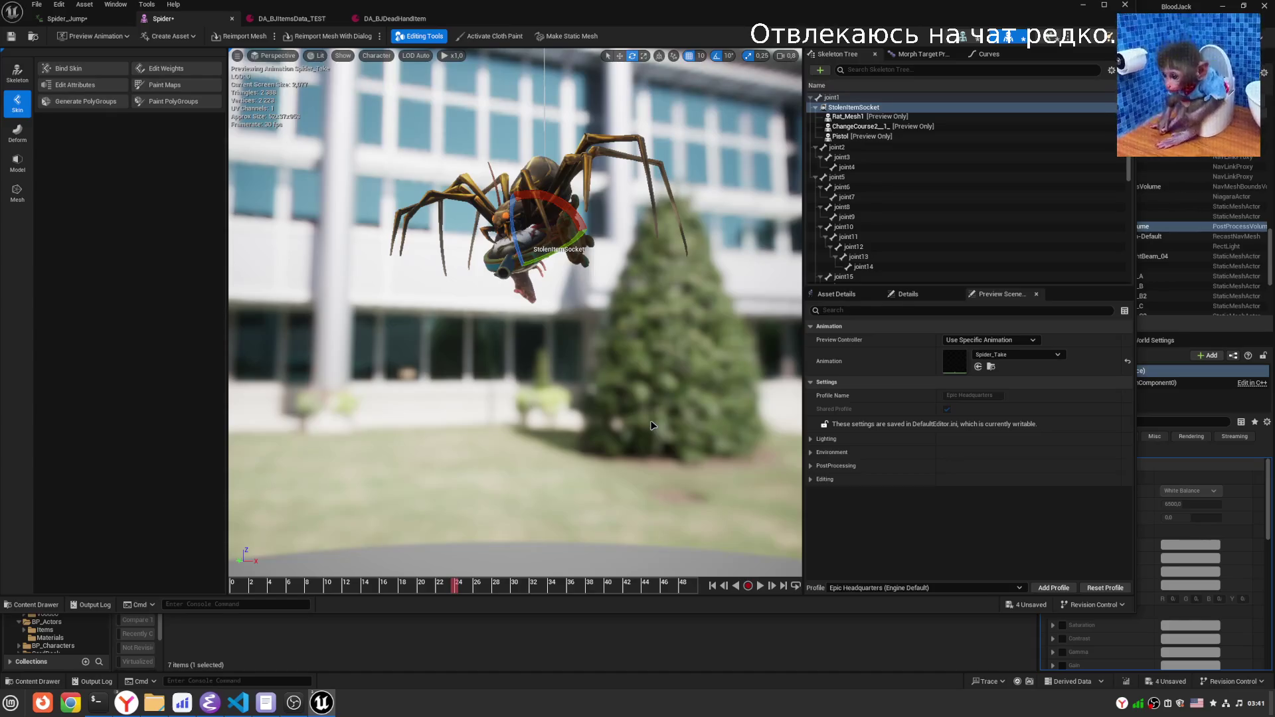
{"action": "right_click", "coordinate": [842, 103]}
{"action": "left_click", "coordinate": [883, 208]}
Remove all preview assets attached to StolenItemSocket.
{"action": "left_click", "coordinate": [863, 237]}
{"action": "left_click", "coordinate": [863, 107]}
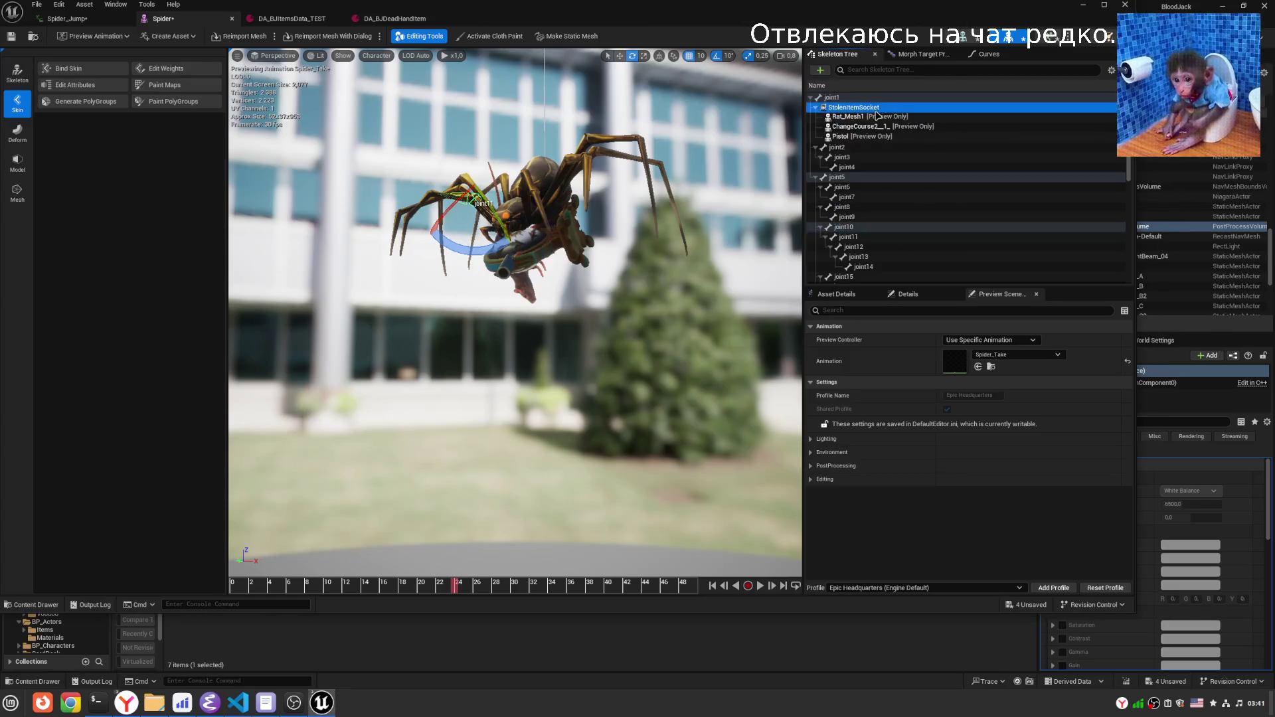
{"action": "right_click", "coordinate": [883, 108]}
{"action": "left_click", "coordinate": [930, 240]}
{"action": "scroll", "coordinate": [596, 349], "scroll_direction": "up", "scroll_amount": 5}
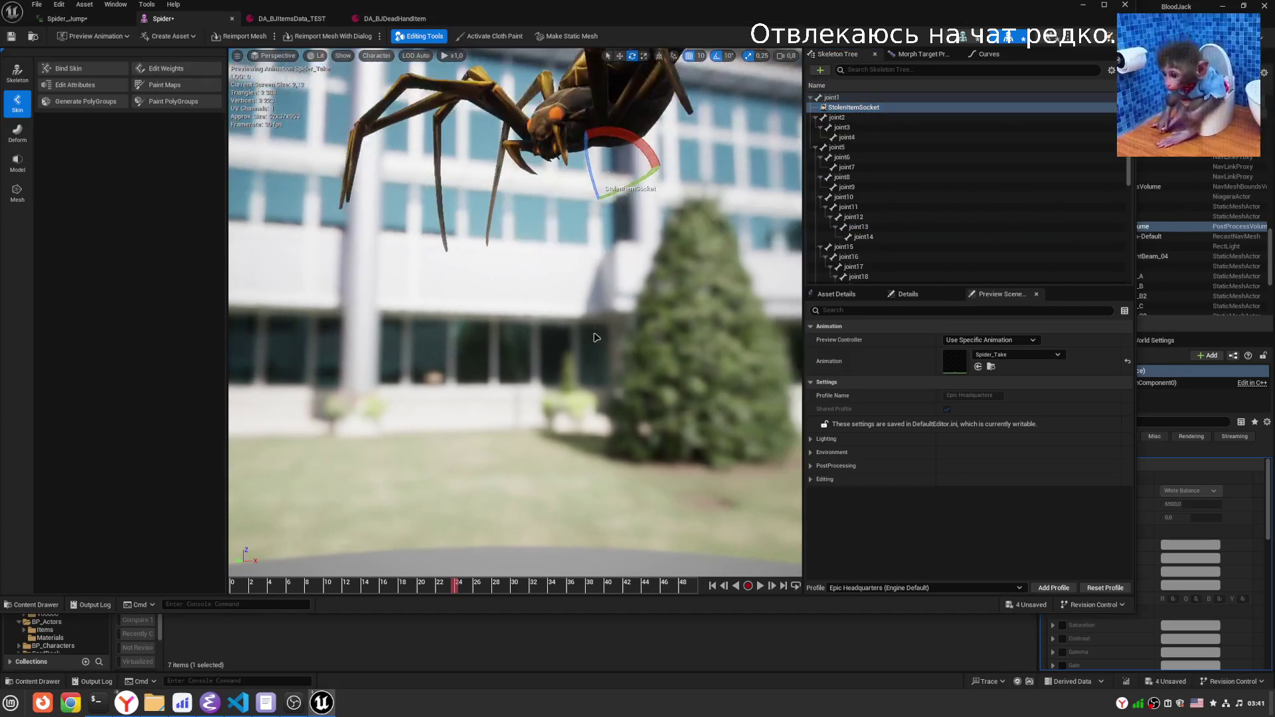
Rotate StolenItemSocket by about 60 and then 20 degrees, framing the view on it.
{"action": "mouse_move", "coordinate": [625, 189]}
{"action": "left_mouse_down"}
{"action": "mouse_move", "coordinate": [654, 219]}
{"action": "mouse_move", "coordinate": [654, 208]}
{"action": "left_mouse_up"}
{"action": "key", "text": "w"}
{"action": "key", "text": "f"}
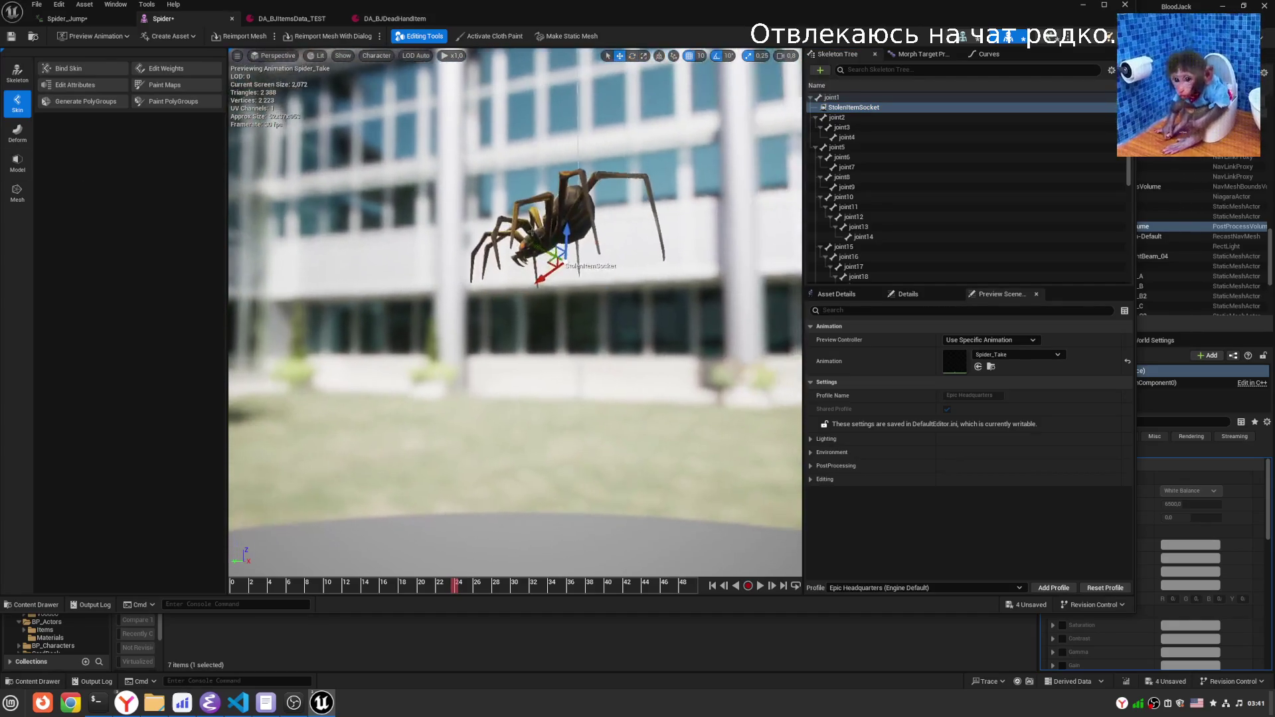
{"action": "key", "text": "e"}
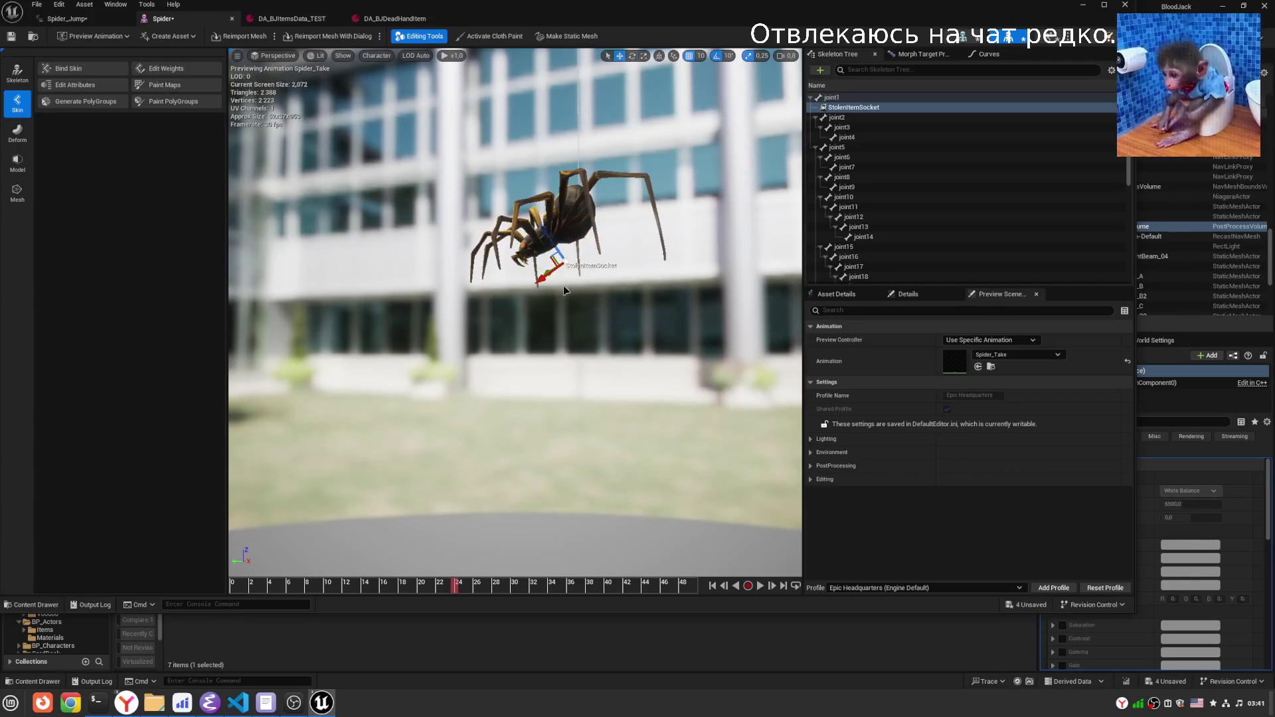
{"action": "left_click_drag", "start_coordinate": [504, 299], "coordinate": [570, 315]}
Lower the socket slightly, shift it along its forward axis, and save the Spider mesh.
{"action": "key", "text": "e"}
{"action": "key", "text": "w"}
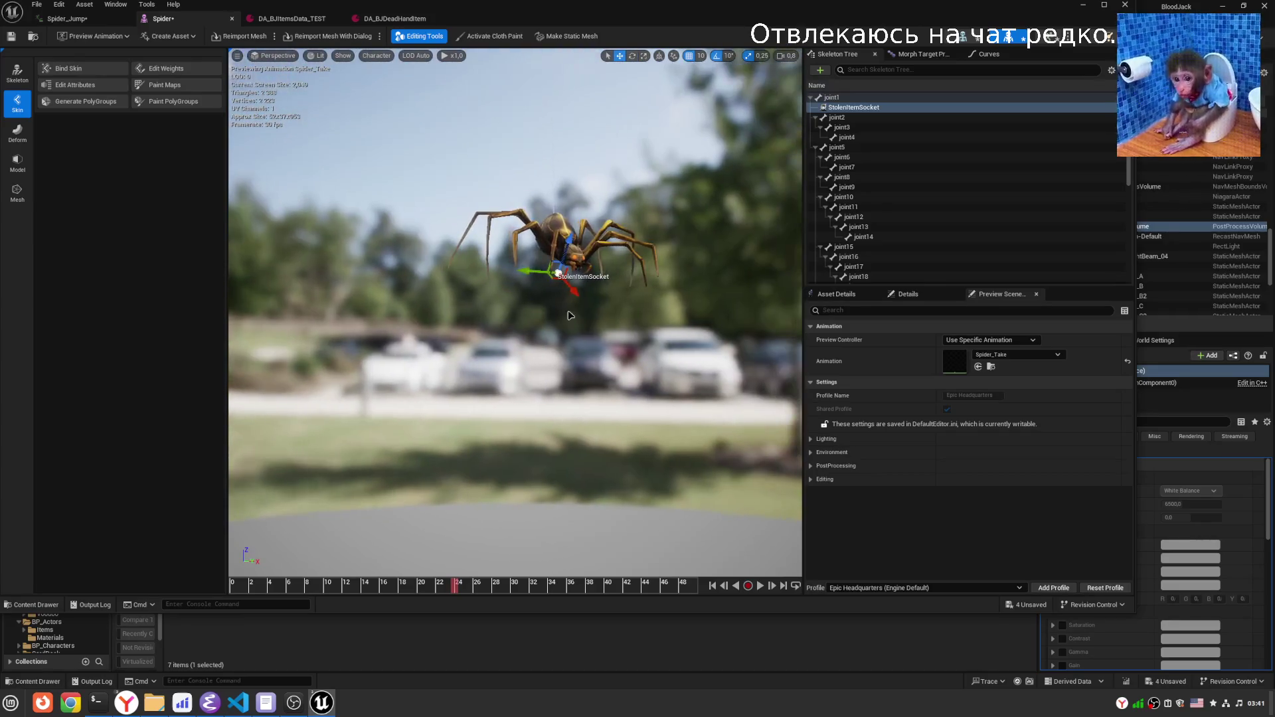
{"action": "left_click_drag", "start_coordinate": [566, 241], "coordinate": [565, 251]}
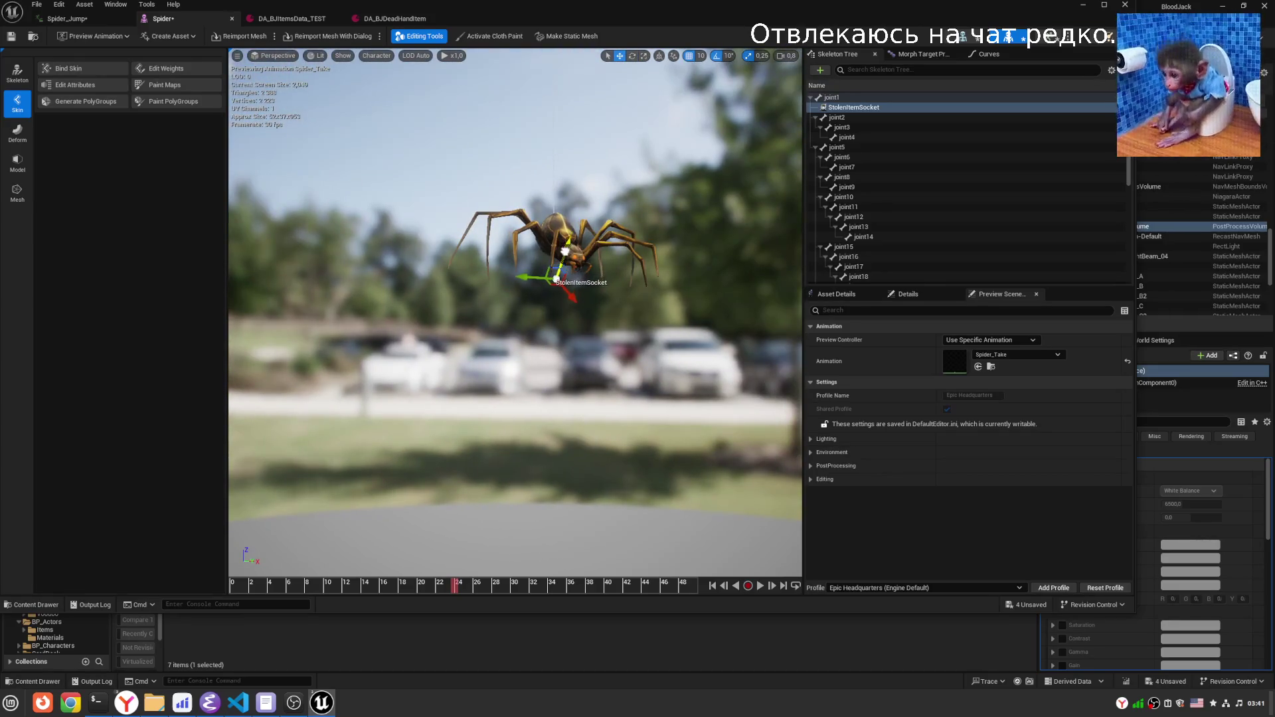
{"action": "left_click_drag", "start_coordinate": [575, 302], "coordinate": [569, 294]}
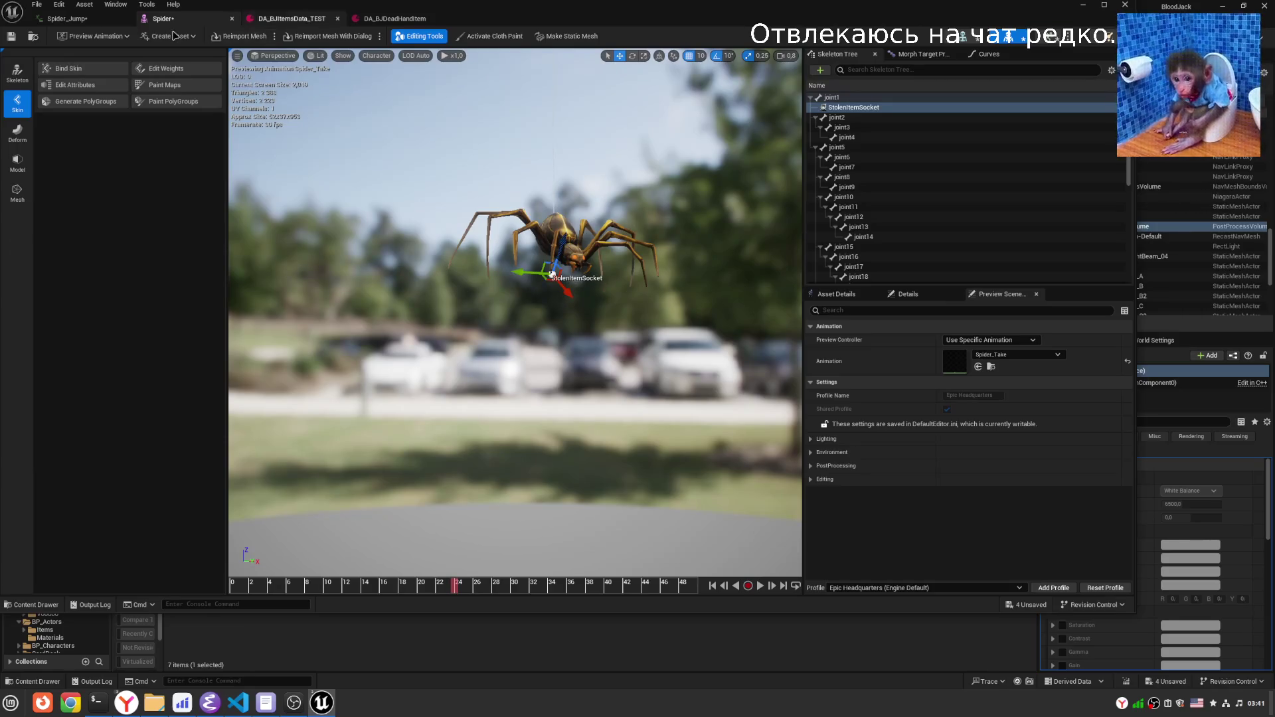
{"action": "key", "text": "ctrl+s"}
{"action": "left_click", "coordinate": [70, 19]}
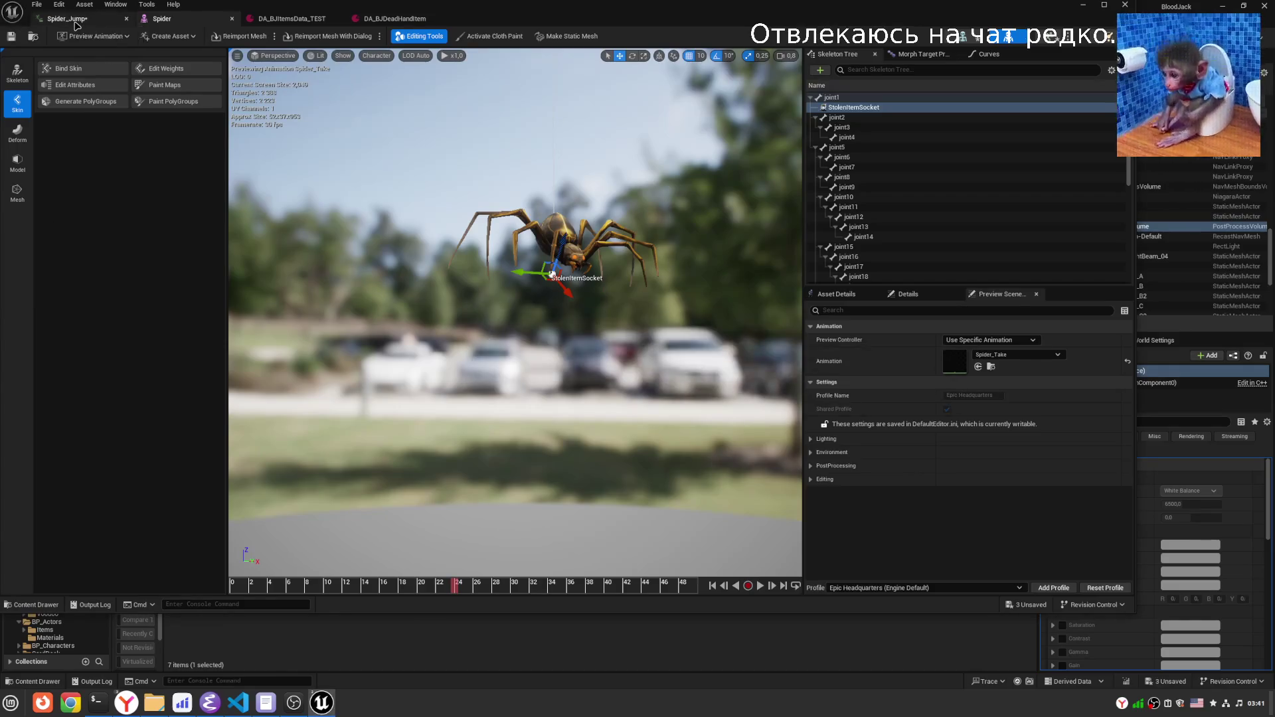
Save the Spider_Jump animation and play it in the preview.
{"action": "left_click", "coordinate": [10, 37]}
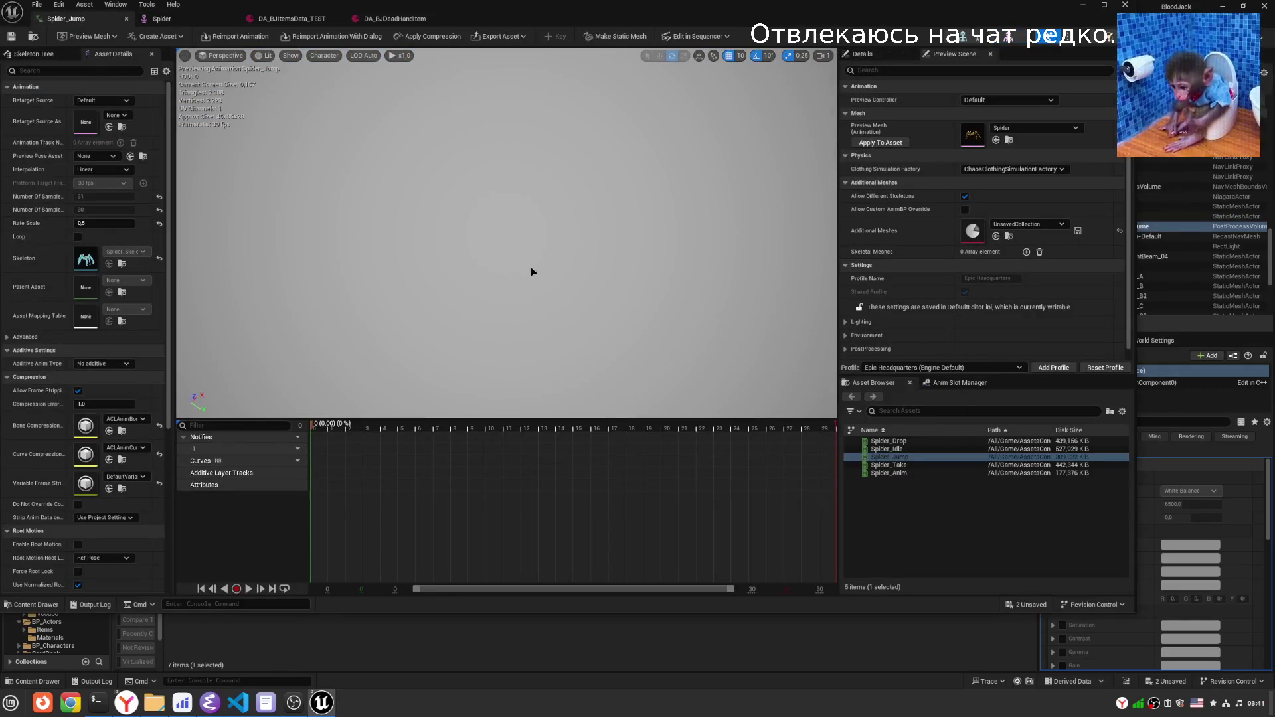
{"action": "mouse_move", "coordinate": [560, 210]}
{"action": "left_mouse_down"}
{"action": "mouse_move", "coordinate": [570, 239]}
{"action": "mouse_move", "coordinate": [596, 256]}
{"action": "mouse_move", "coordinate": [416, 182]}
{"action": "left_mouse_up"}
{"action": "scroll", "coordinate": [485, 417], "scroll_direction": "down", "scroll_amount": 5}
{"action": "left_click", "coordinate": [249, 589]}
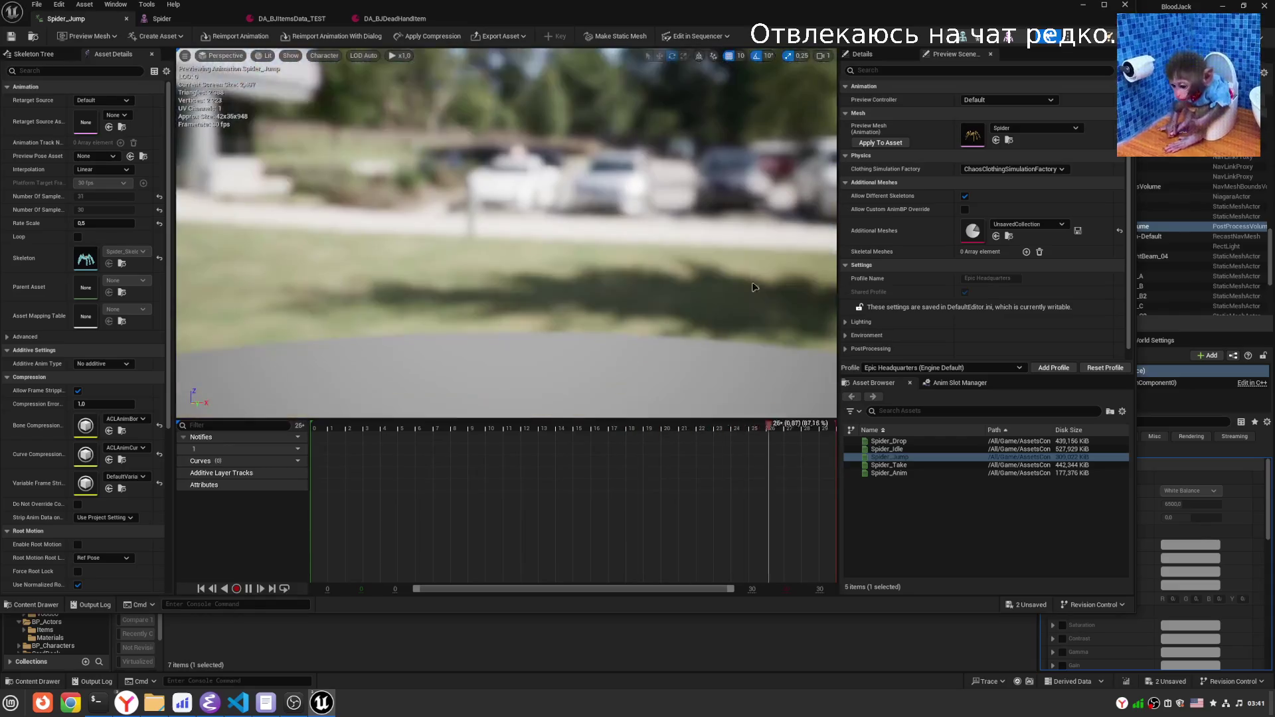
Look over Spider_Take and Spider_Drop, then preview Spider_Drop on the Spider mesh at frame 19.
{"action": "double_click", "coordinate": [909, 467]}
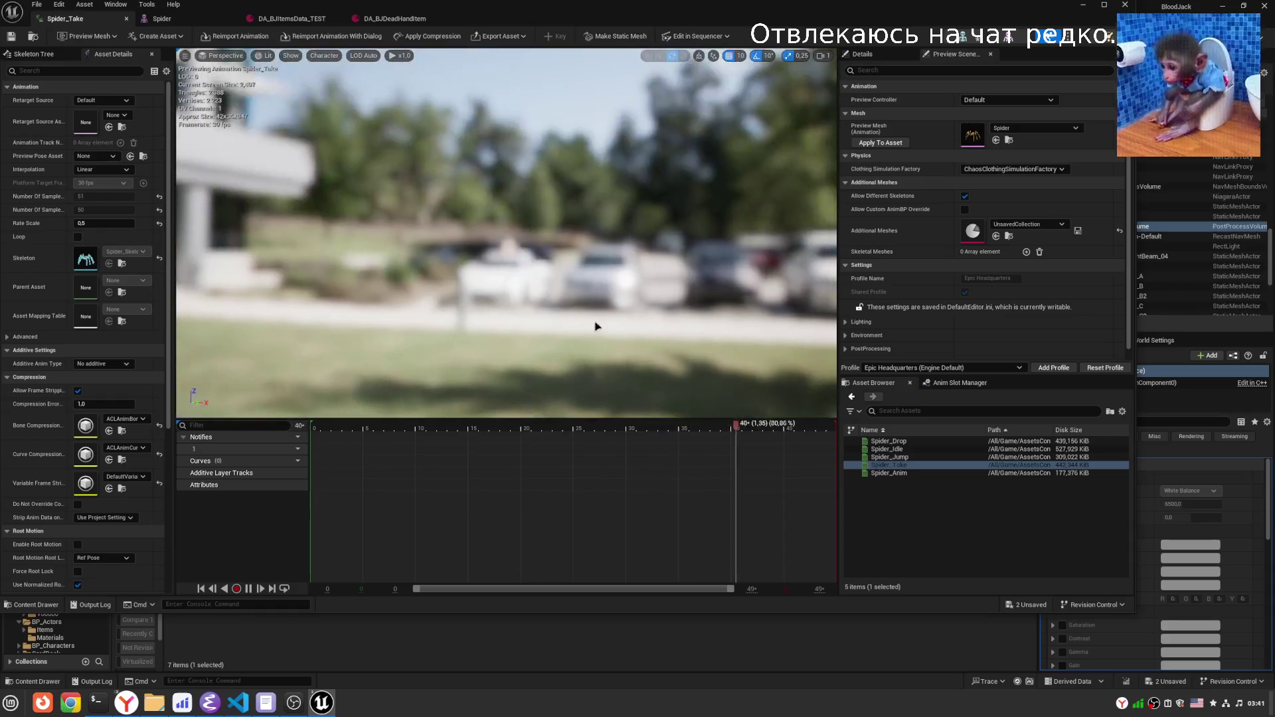
{"action": "double_click", "coordinate": [894, 441]}
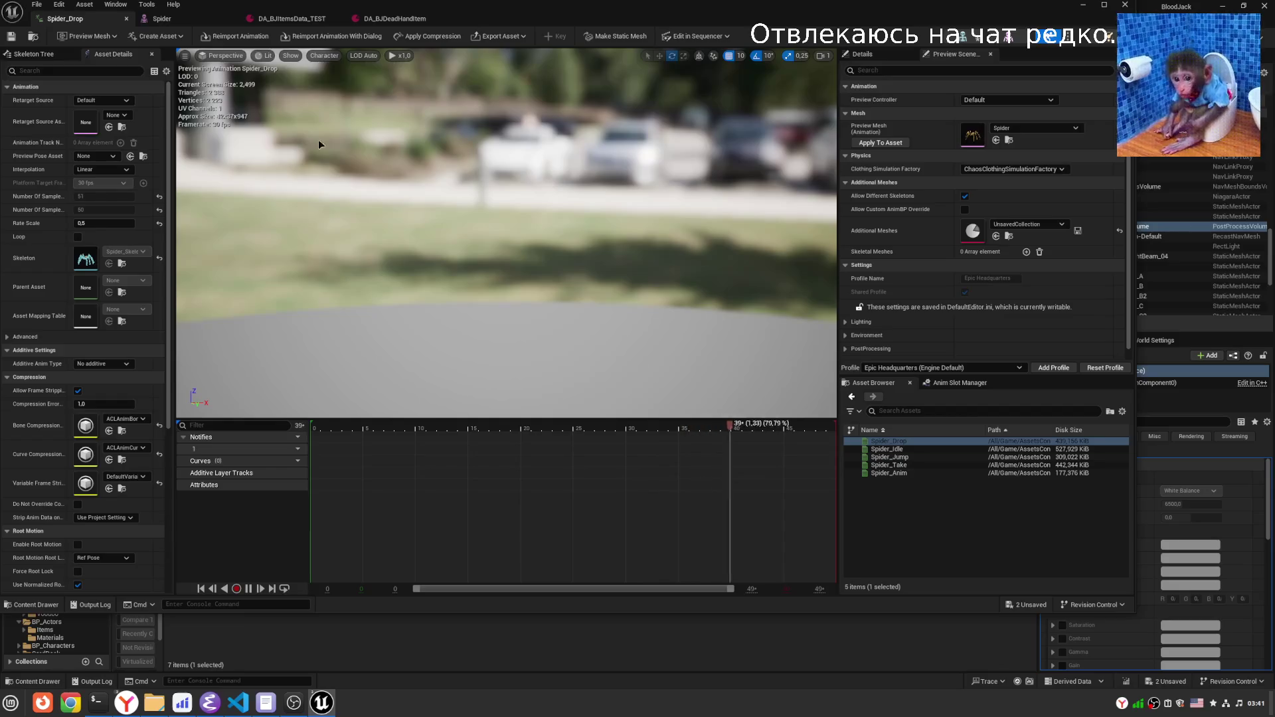
{"action": "left_click", "coordinate": [161, 18]}
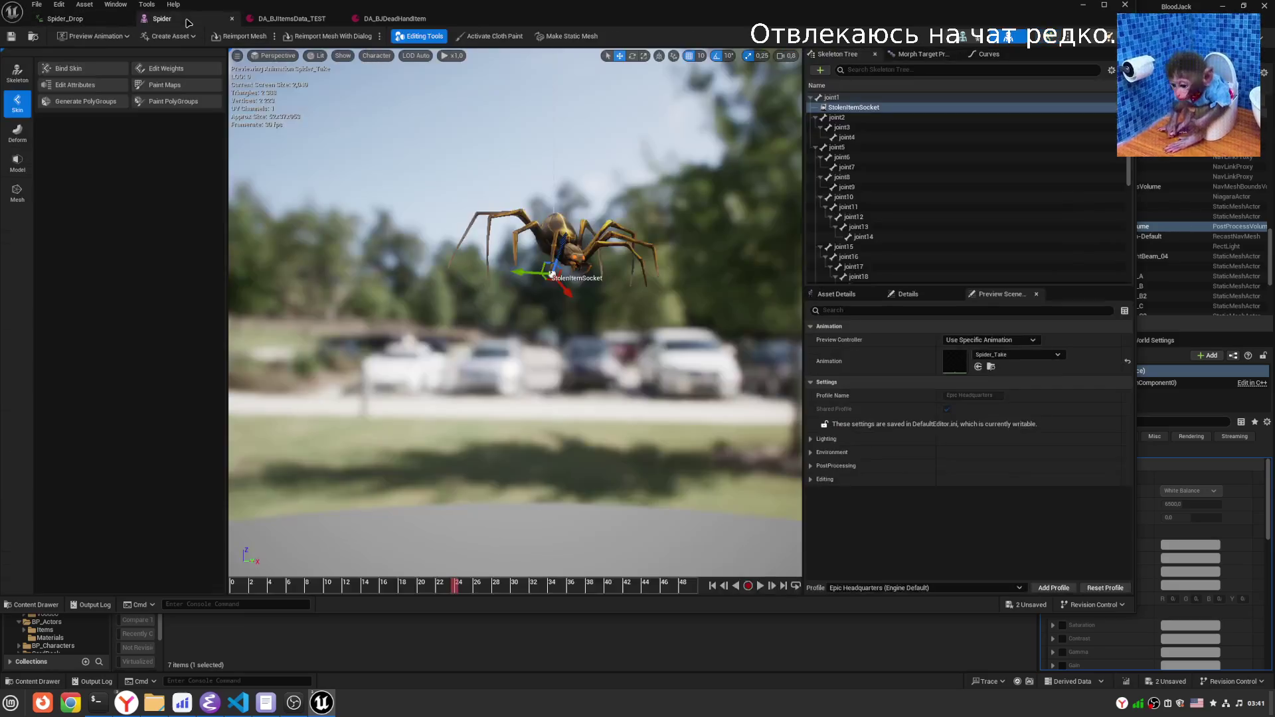
{"action": "left_click", "coordinate": [92, 37]}
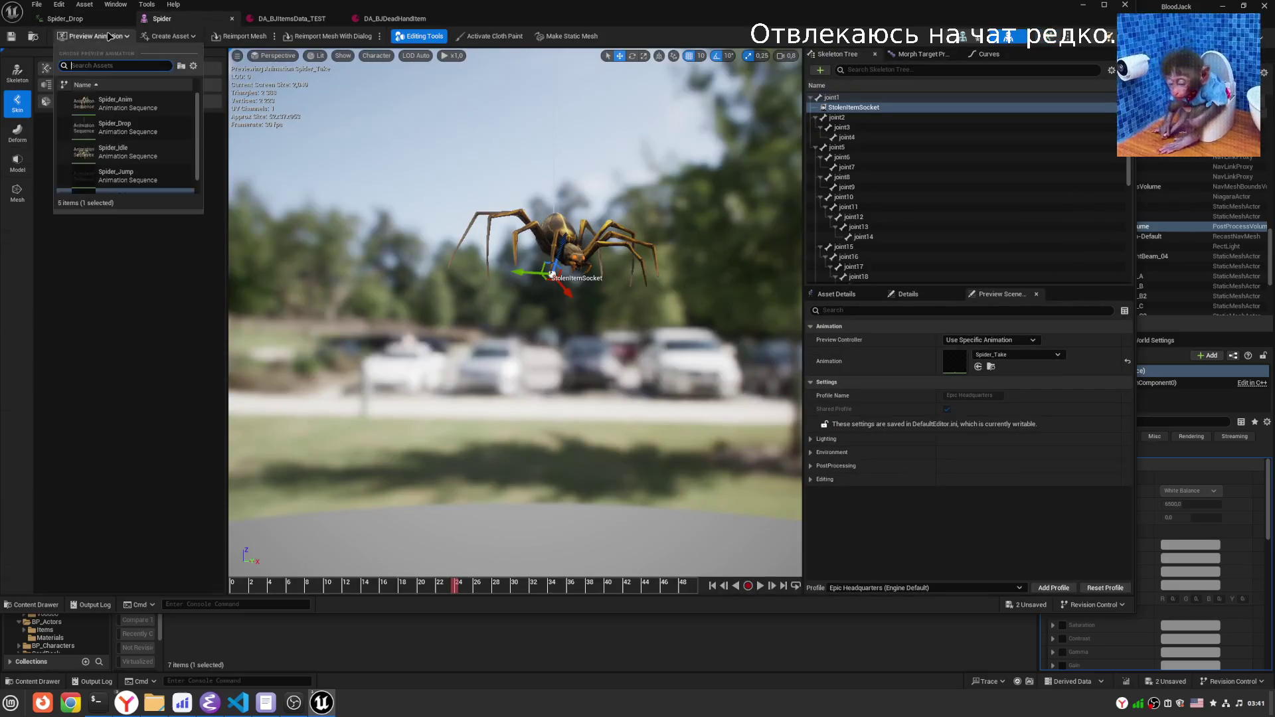
{"action": "left_click", "coordinate": [126, 128]}
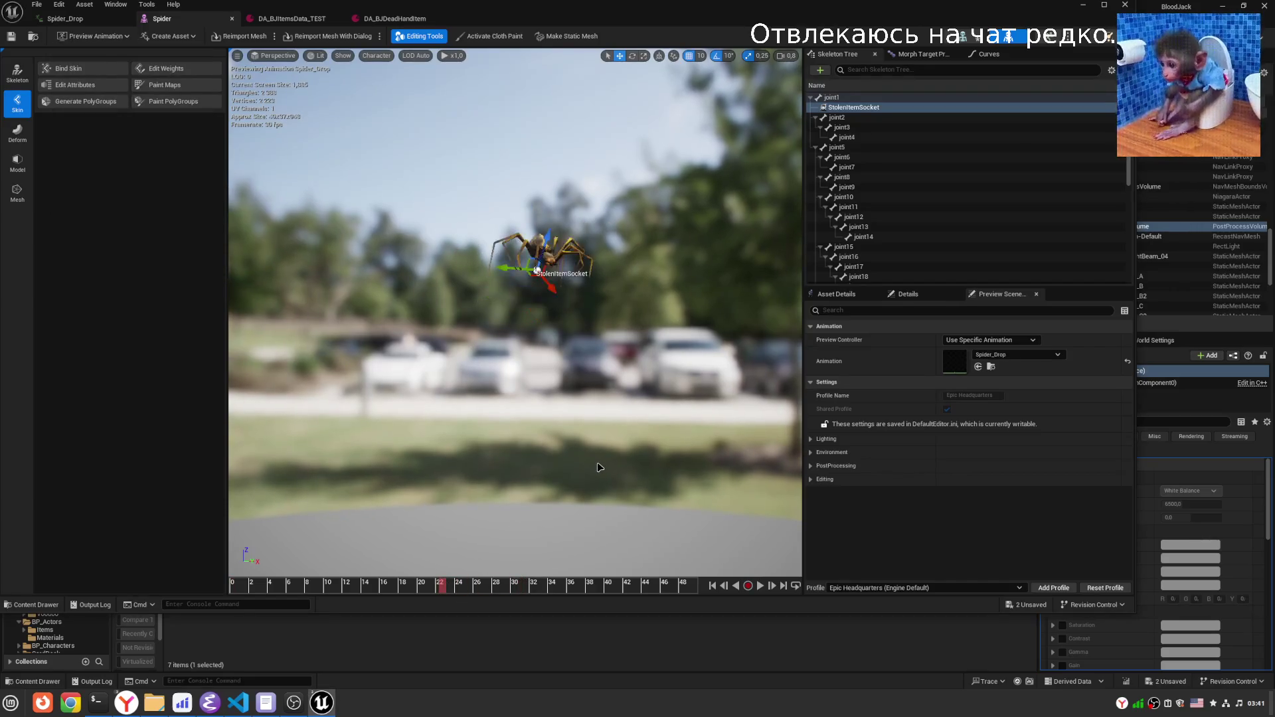
{"action": "mouse_move", "coordinate": [562, 589]}
{"action": "left_mouse_down"}
{"action": "mouse_move", "coordinate": [407, 583]}
{"action": "mouse_move", "coordinate": [476, 583]}
{"action": "left_mouse_up"}
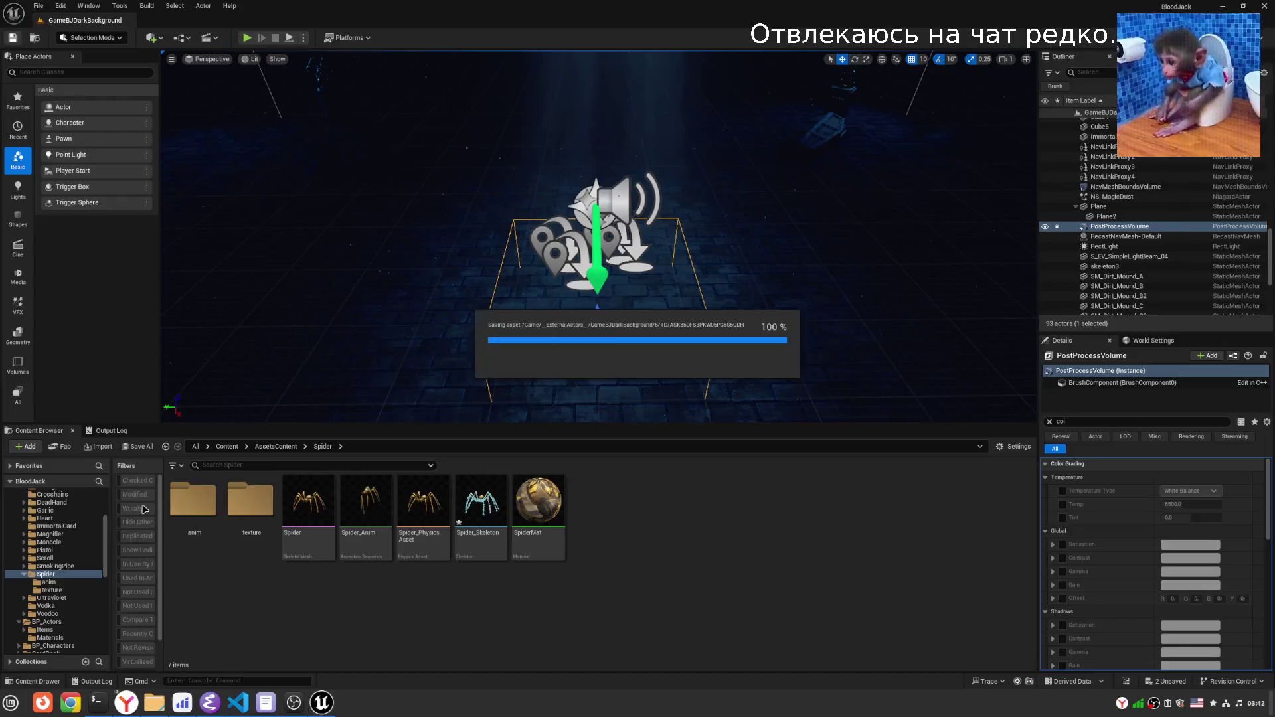
Collapse AssetsContent and open BP_Actors > Items in the Content Browser tree.
{"action": "left_click", "coordinate": [23, 526]}
{"action": "left_click", "coordinate": [19, 525]}
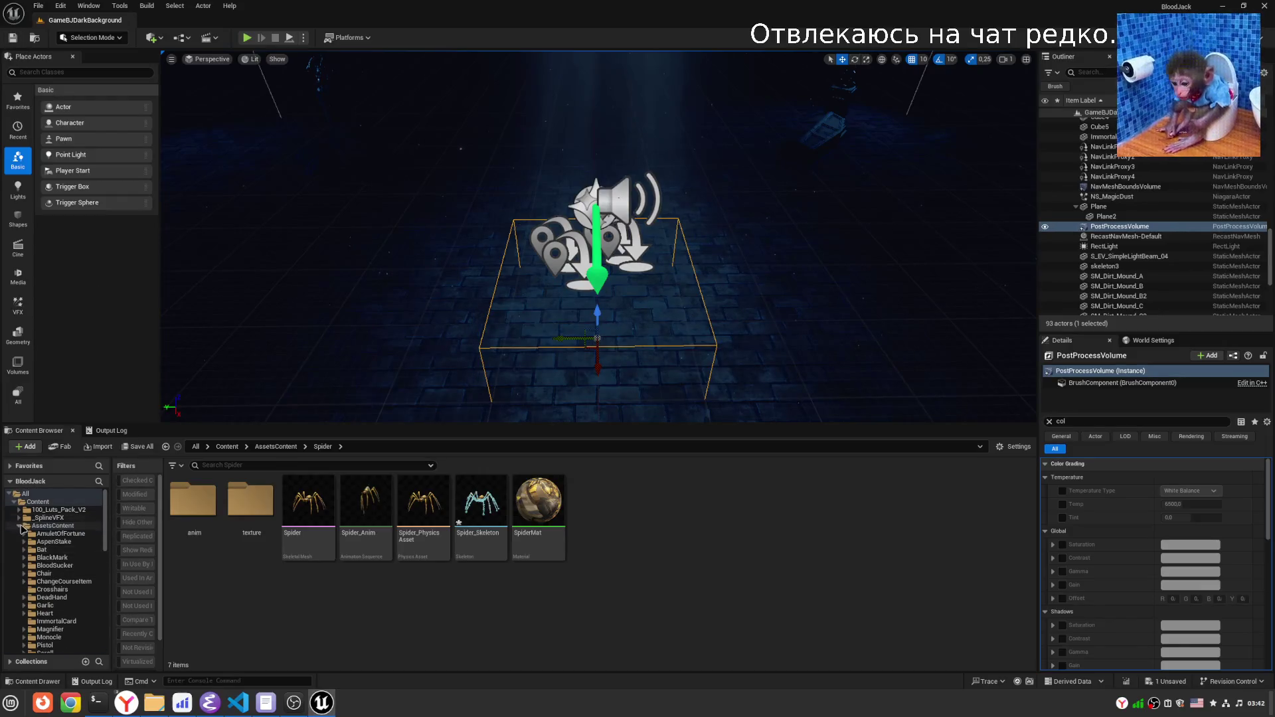
{"action": "left_click", "coordinate": [46, 533]}
{"action": "left_click", "coordinate": [19, 534]}
{"action": "left_click", "coordinate": [45, 541]}
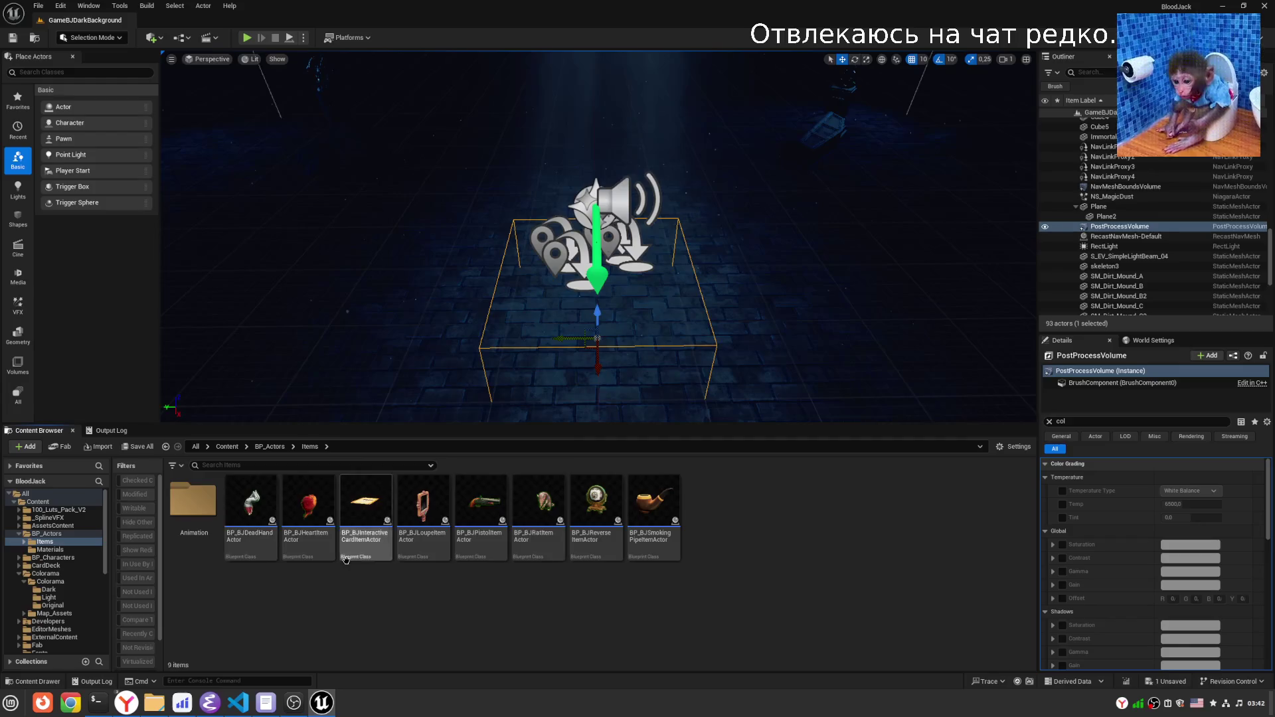
Create a SideItems folder in Items and move BP_BJInteractiveCardItemActor into it.
{"action": "right_click", "coordinate": [410, 613]}
{"action": "left_click", "coordinate": [465, 286]}
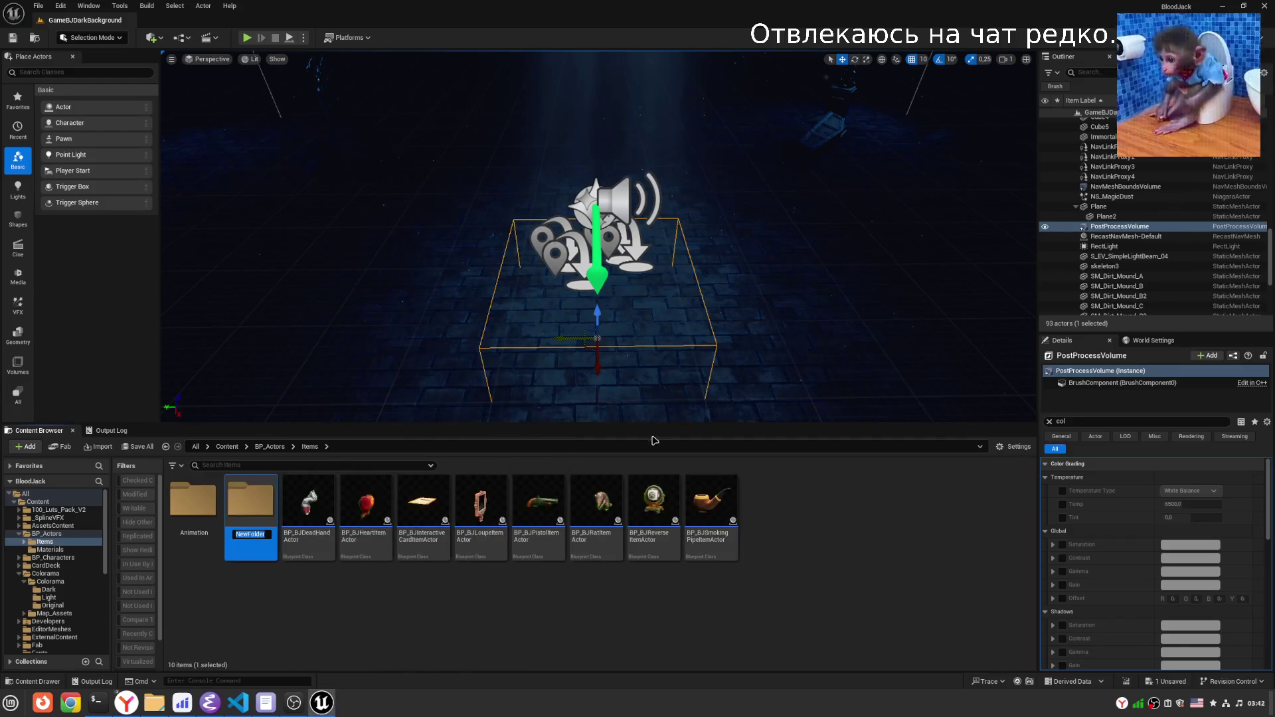
{"action": "type", "text": "SideItems"}
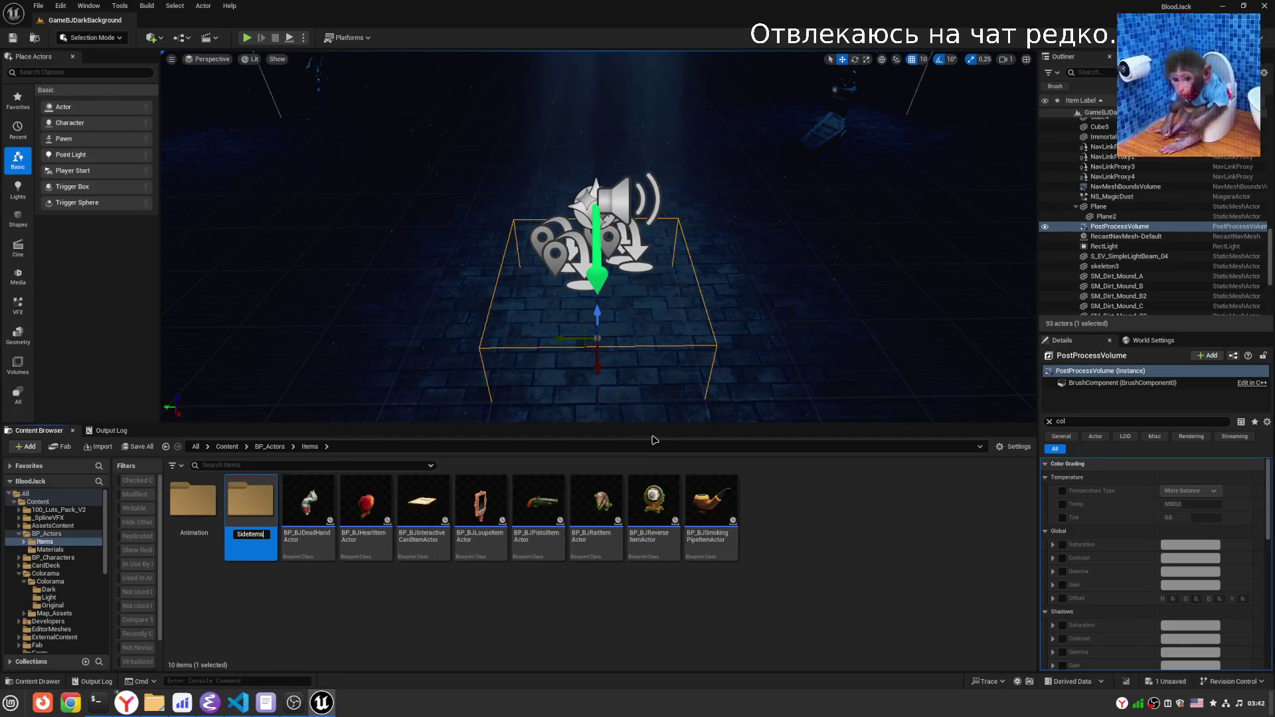
{"action": "mouse_move", "coordinate": [425, 531]}
{"action": "left_mouse_down"}
{"action": "mouse_move", "coordinate": [430, 545]}
{"action": "mouse_move", "coordinate": [265, 539]}
{"action": "mouse_move", "coordinate": [252, 522]}
{"action": "left_mouse_up"}
{"action": "left_click", "coordinate": [279, 539]}
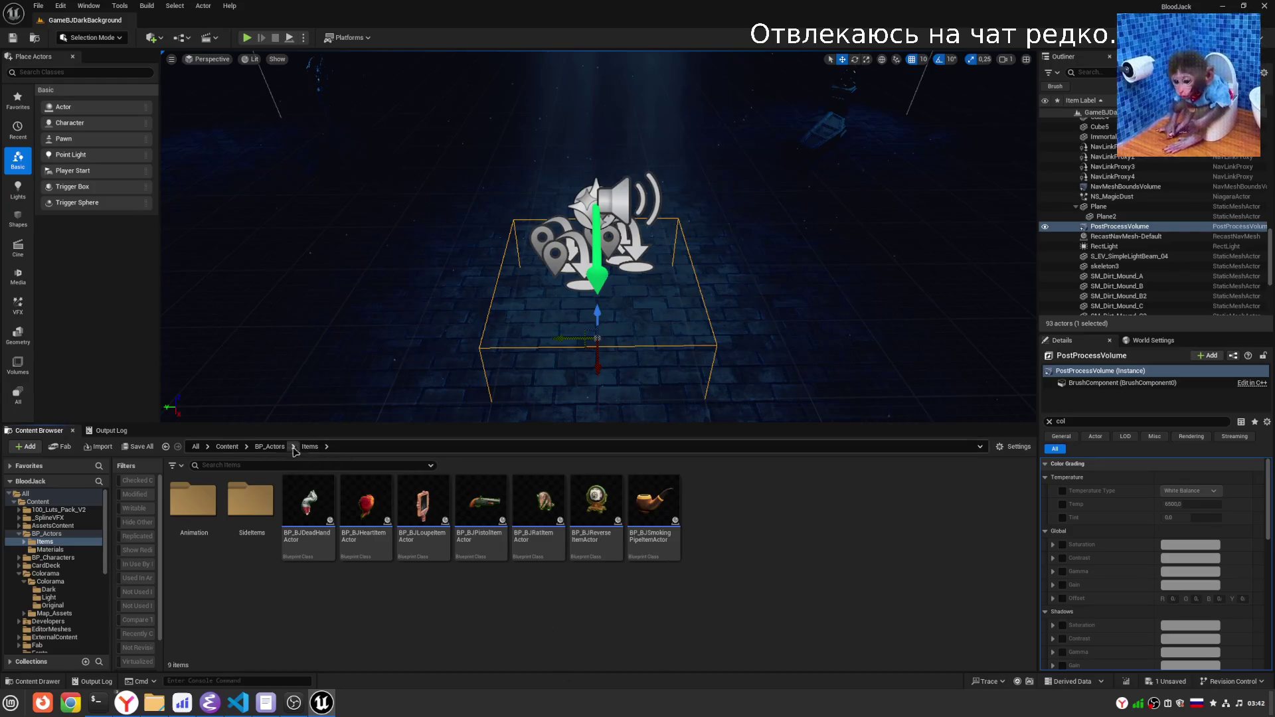
Browse into Items/SideItems to confirm the moved actor, then start a Live Coding recompile.
{"action": "left_click", "coordinate": [270, 447]}
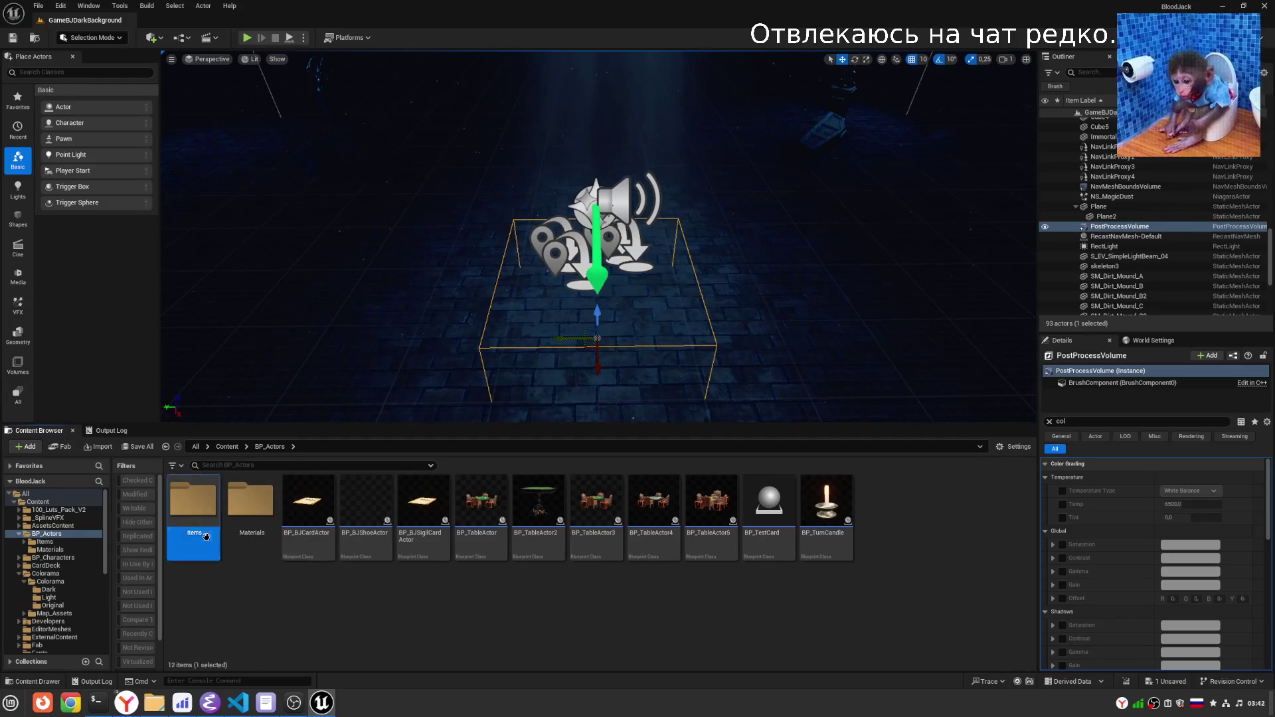
{"action": "double_click", "coordinate": [194, 508]}
{"action": "double_click", "coordinate": [250, 502]}
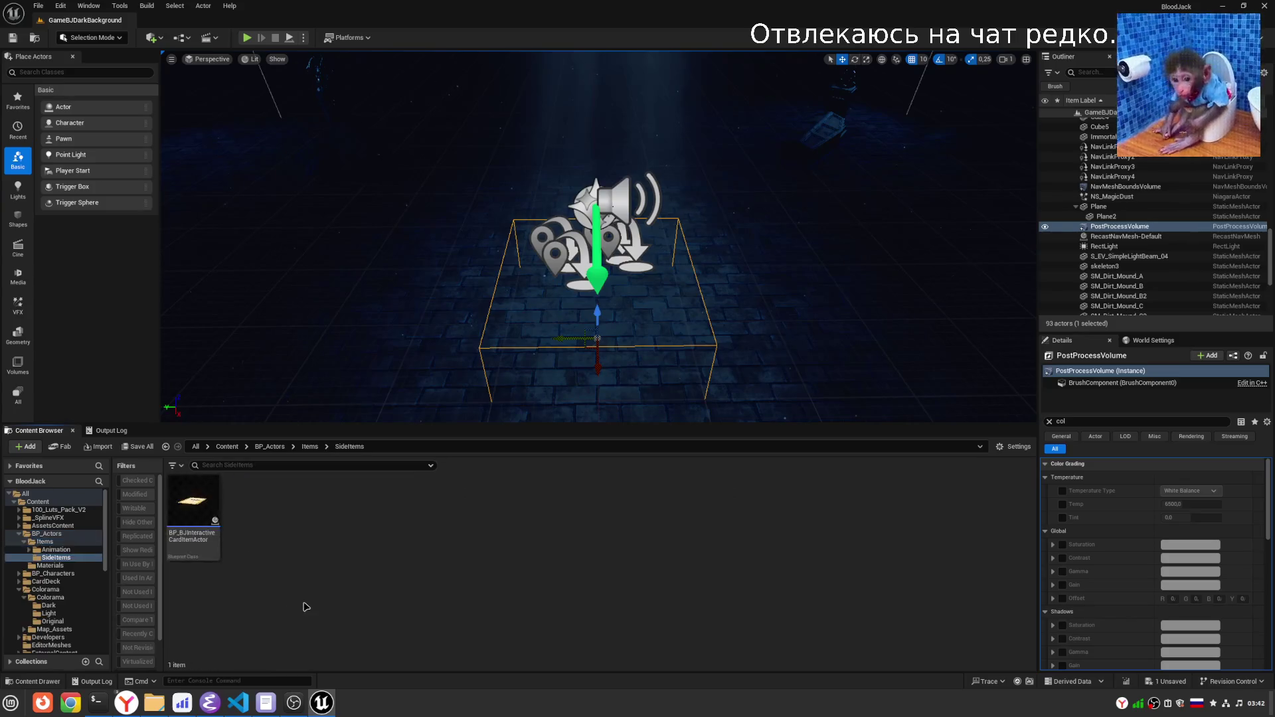
{"action": "left_click", "coordinate": [315, 450]}
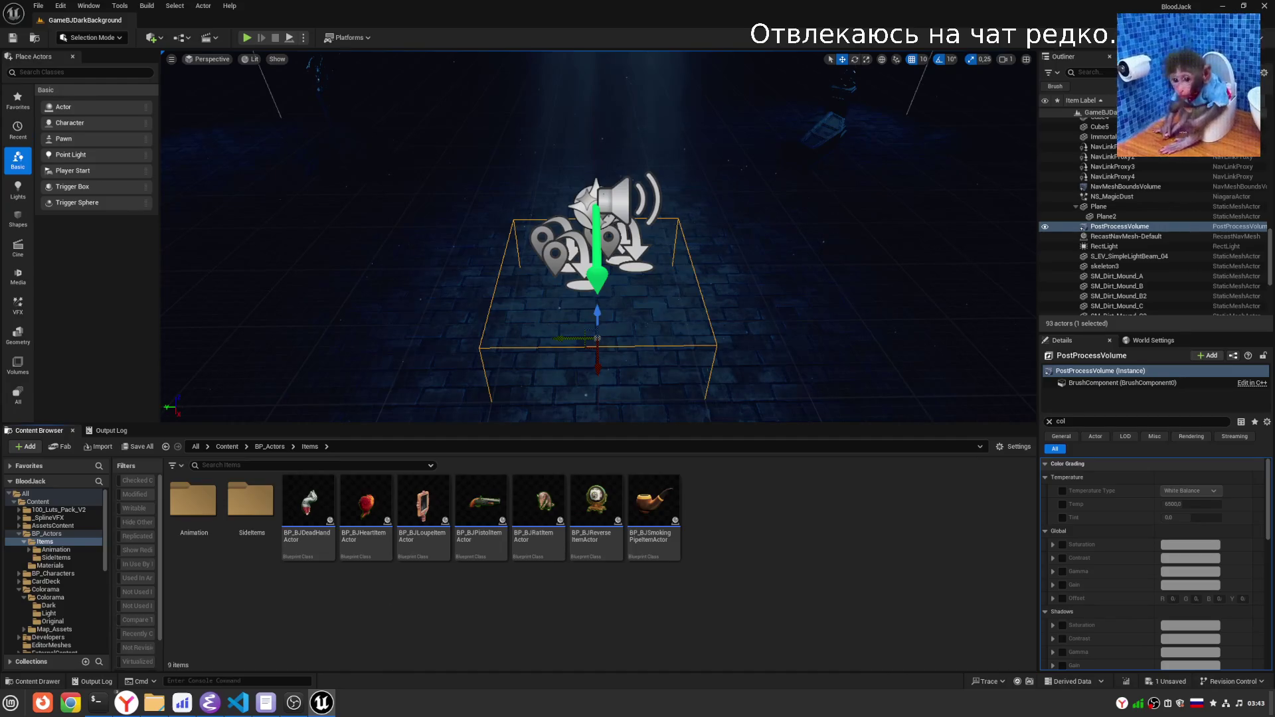
{"action": "left_click_drag", "start_coordinate": [620, 247], "coordinate": [610, 251]}
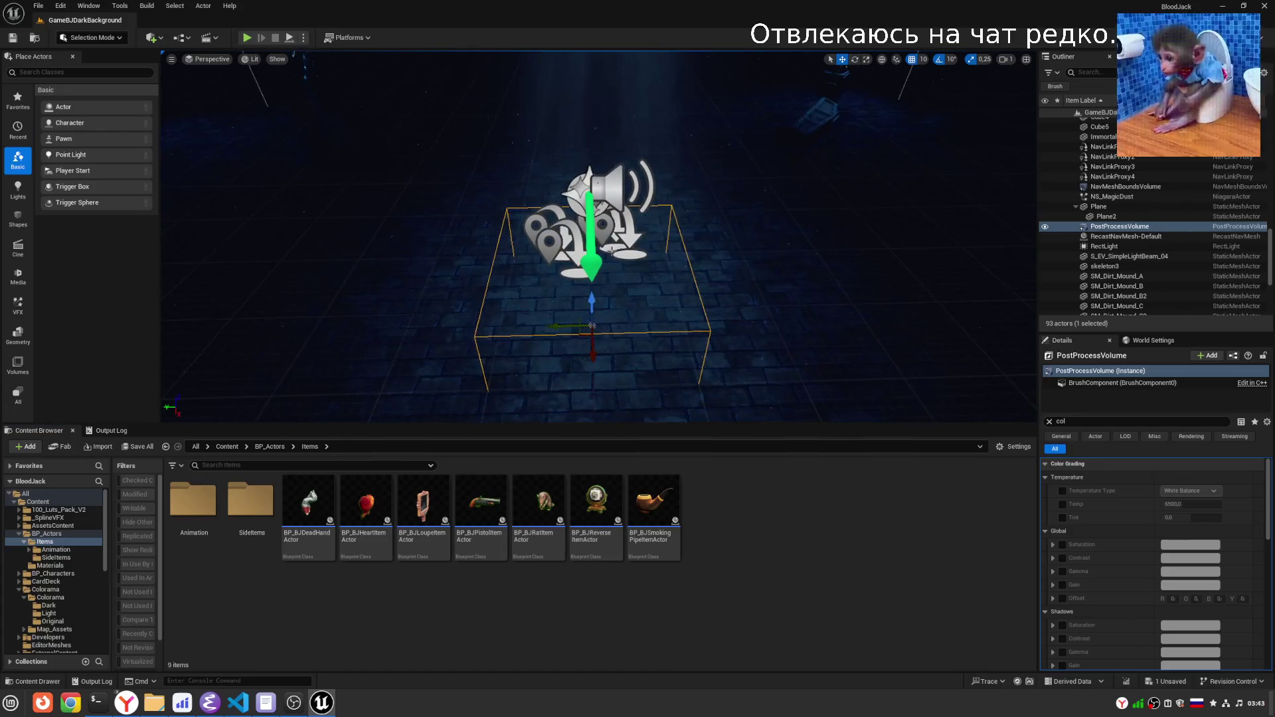
{"action": "key", "text": "ctrl+alt+F11"}
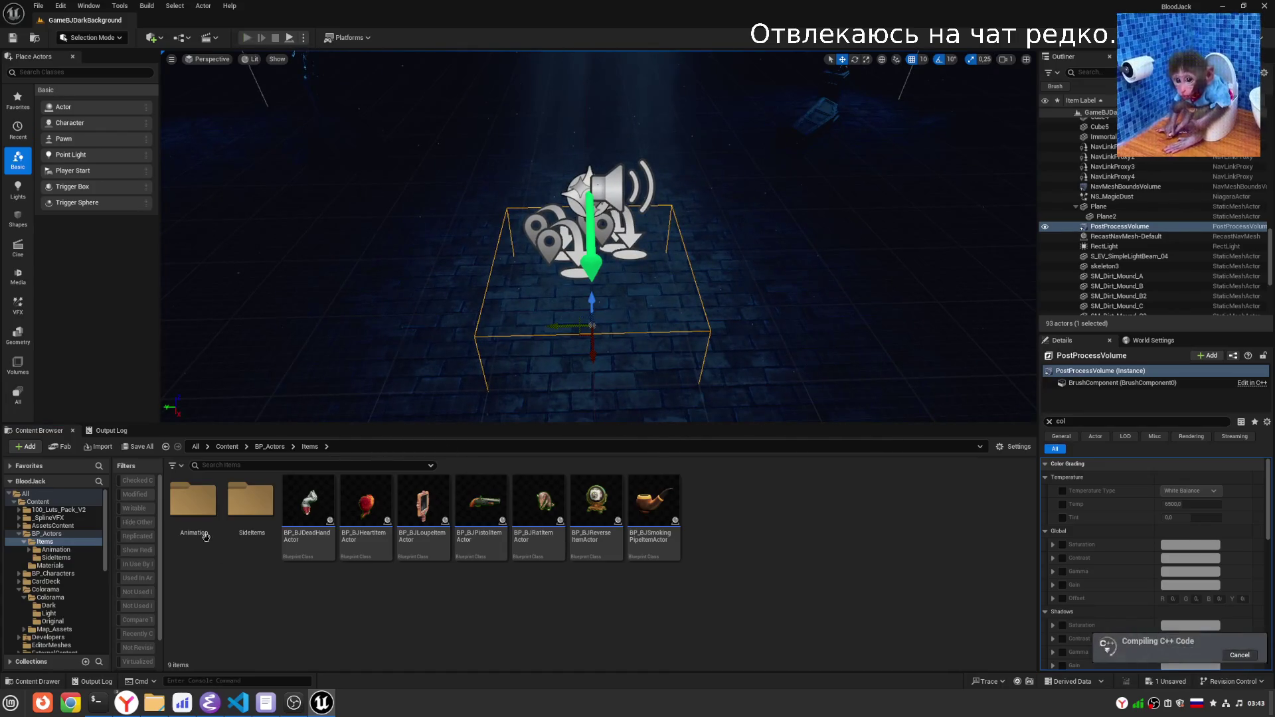
Clear the Output Log, deselect actors, and watch the live reload finish.
{"action": "left_click", "coordinate": [113, 430]}
{"action": "right_click", "coordinate": [256, 493]}
{"action": "left_click", "coordinate": [286, 584]}
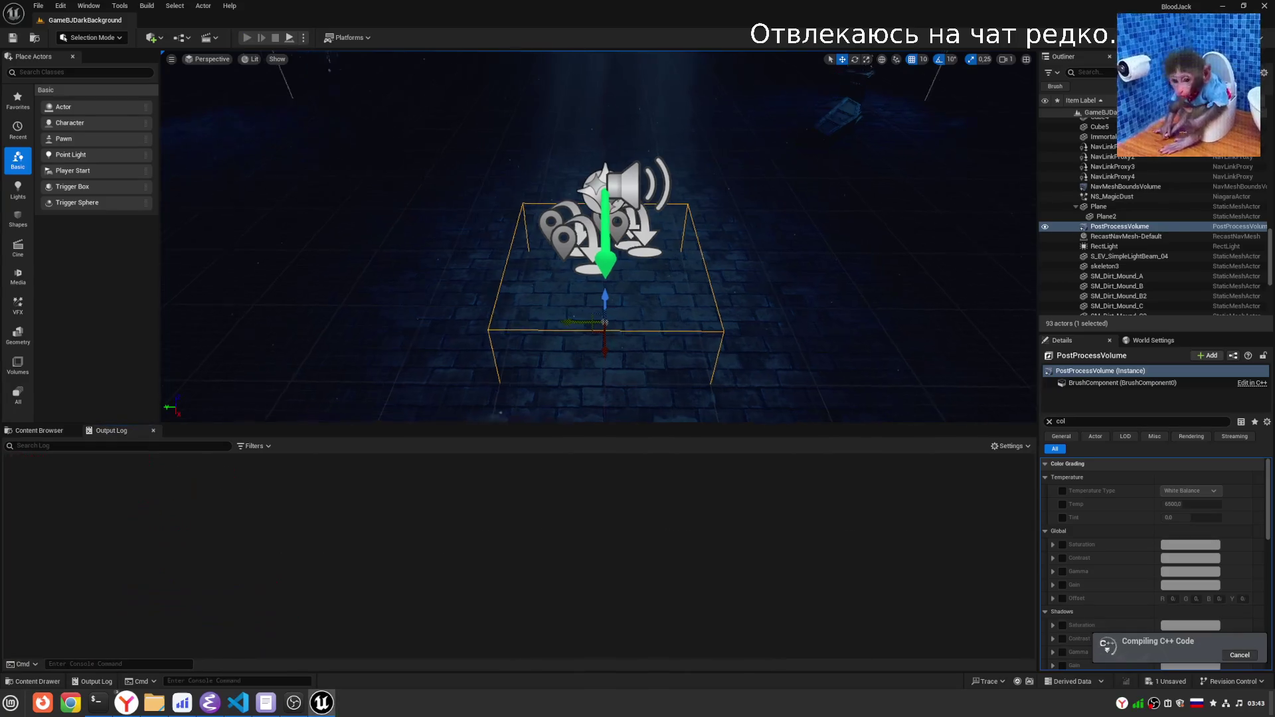
{"action": "key", "text": "Escape"}
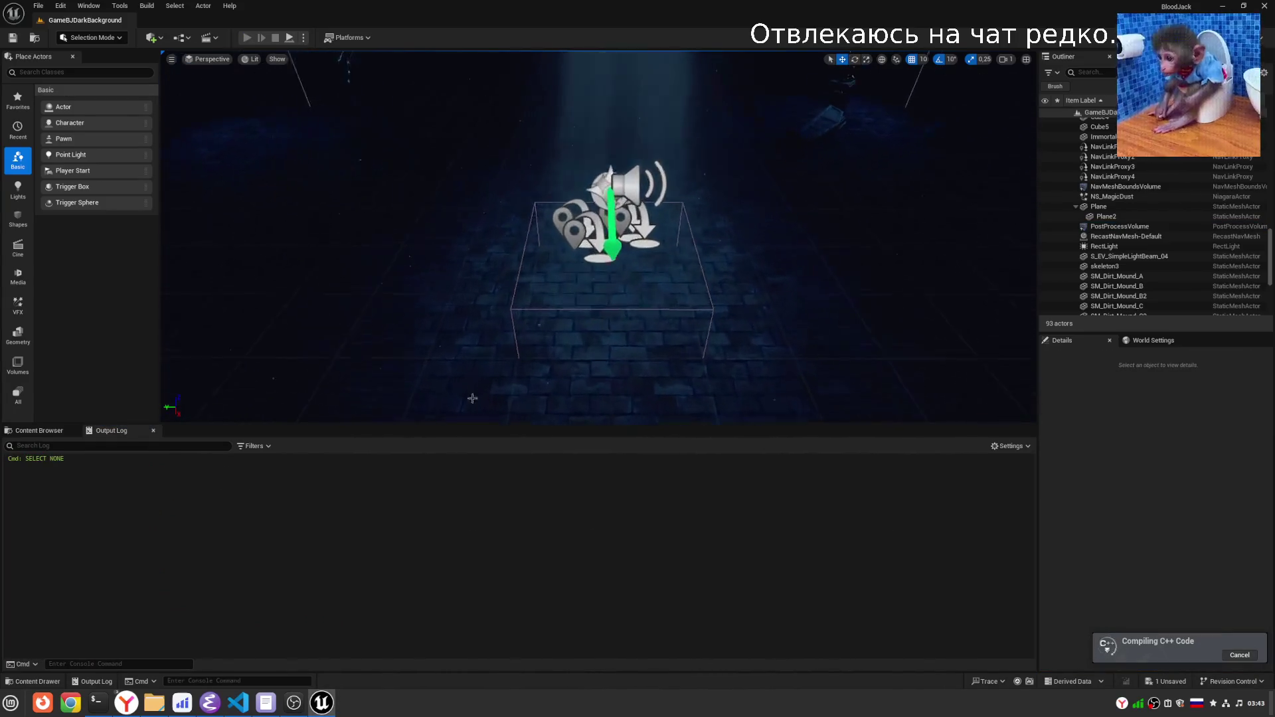
{"action": "left_click", "coordinate": [29, 432]}
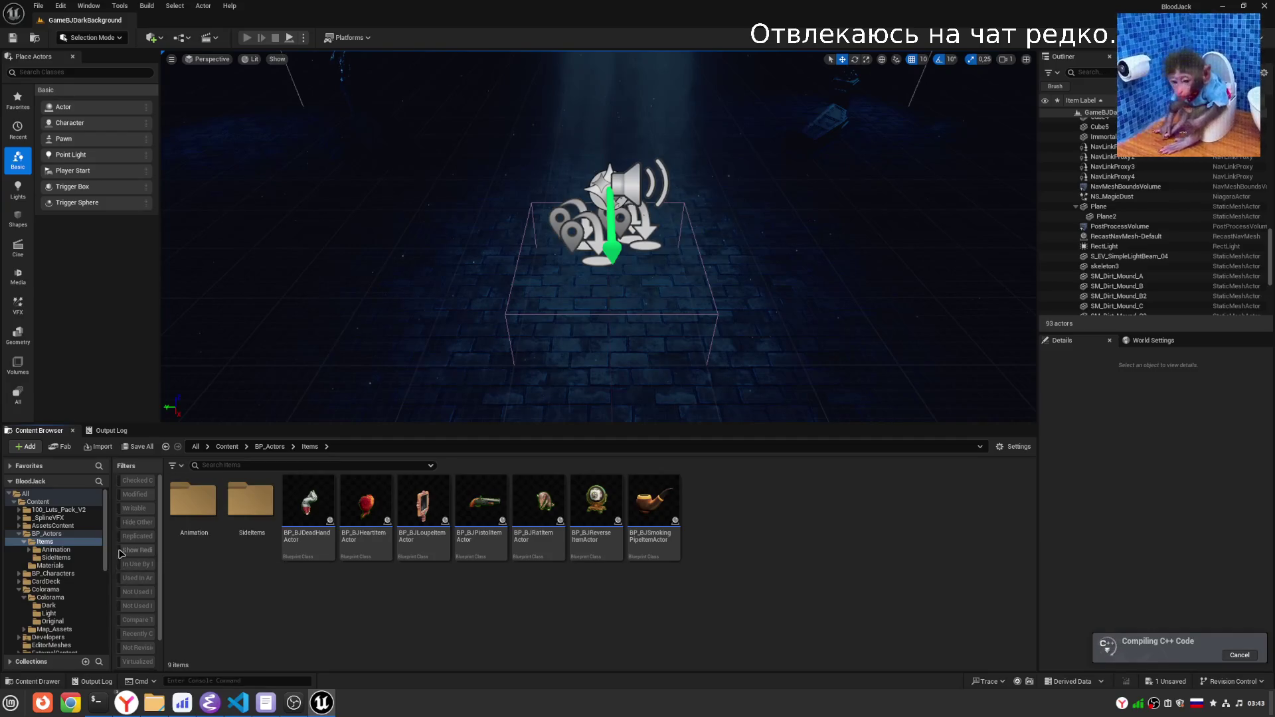
{"action": "left_click_drag", "start_coordinate": [110, 550], "coordinate": [122, 550]}
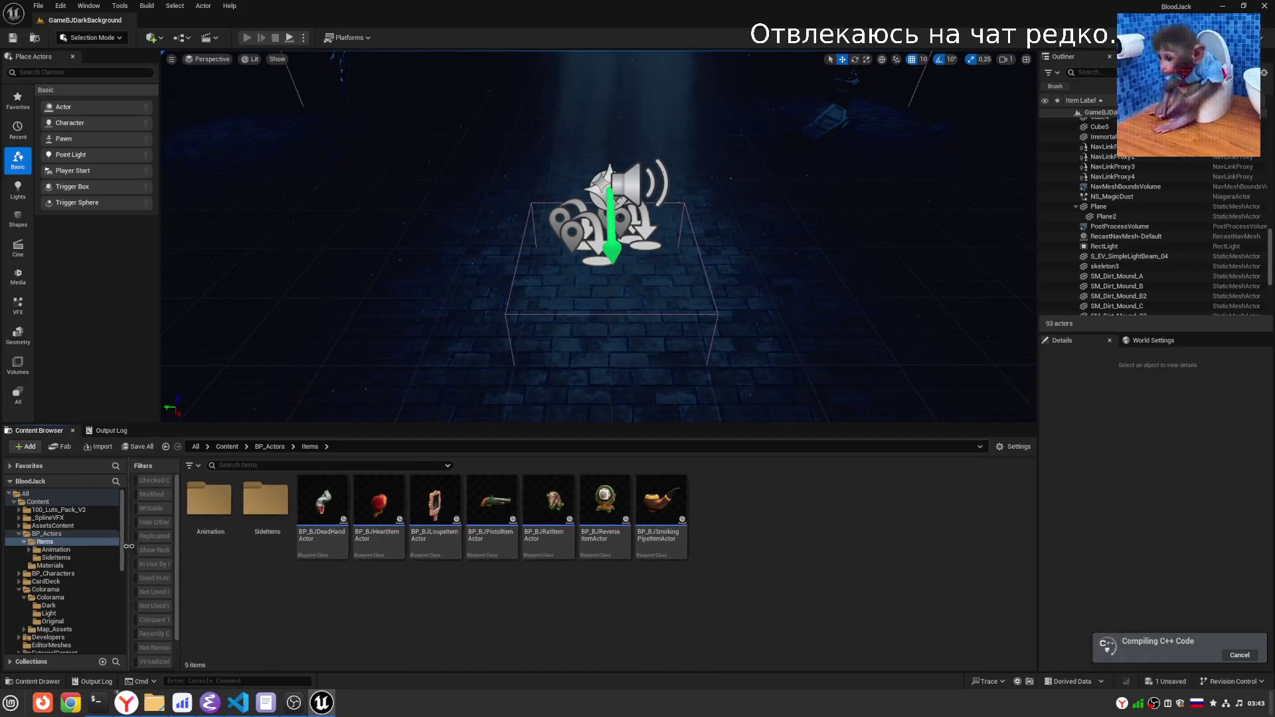
{"action": "left_click", "coordinate": [108, 430]}
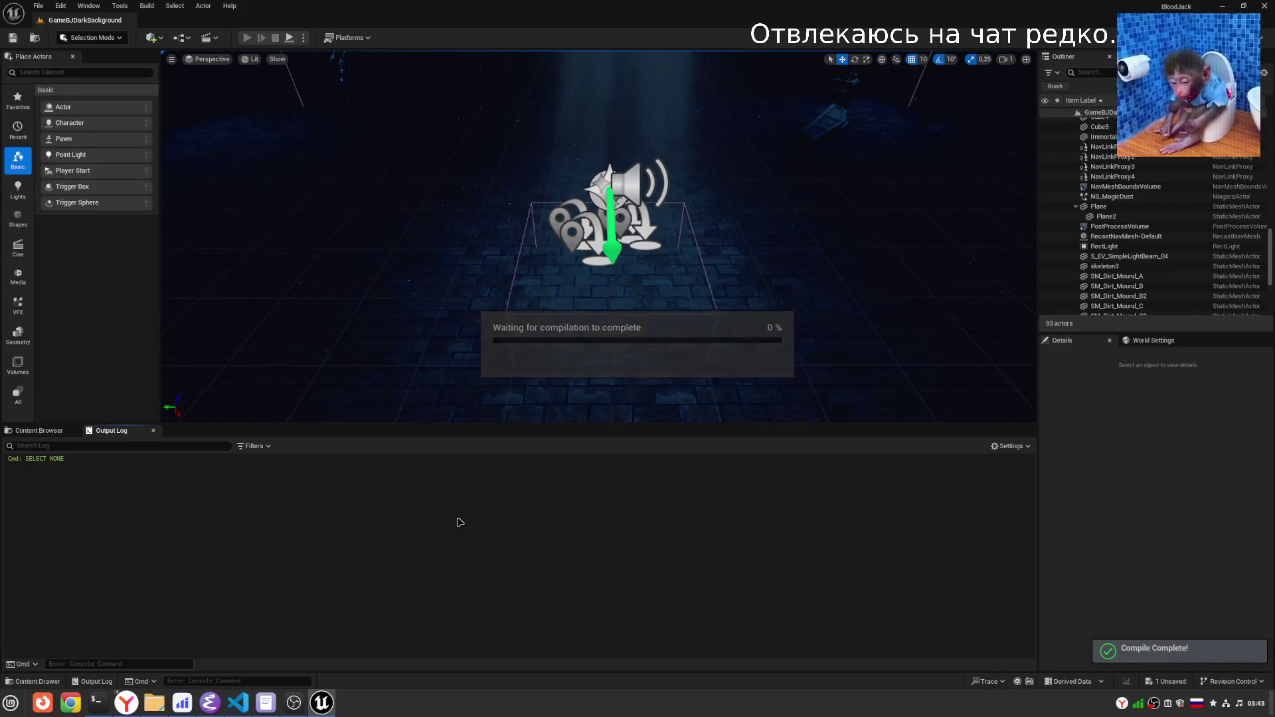
{"action": "left_click", "coordinate": [303, 38]}
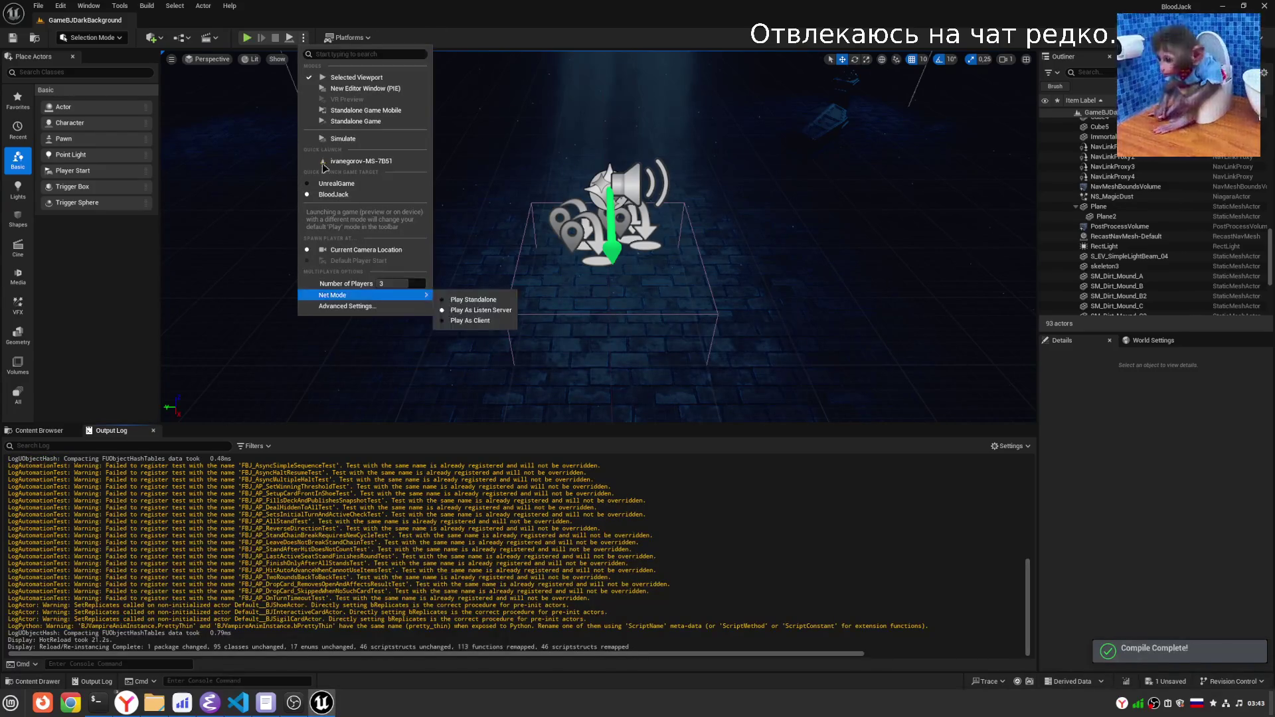
Check the multiplayer net mode settings, then briefly play in the editor and stop.
{"action": "left_click", "coordinate": [591, 271]}
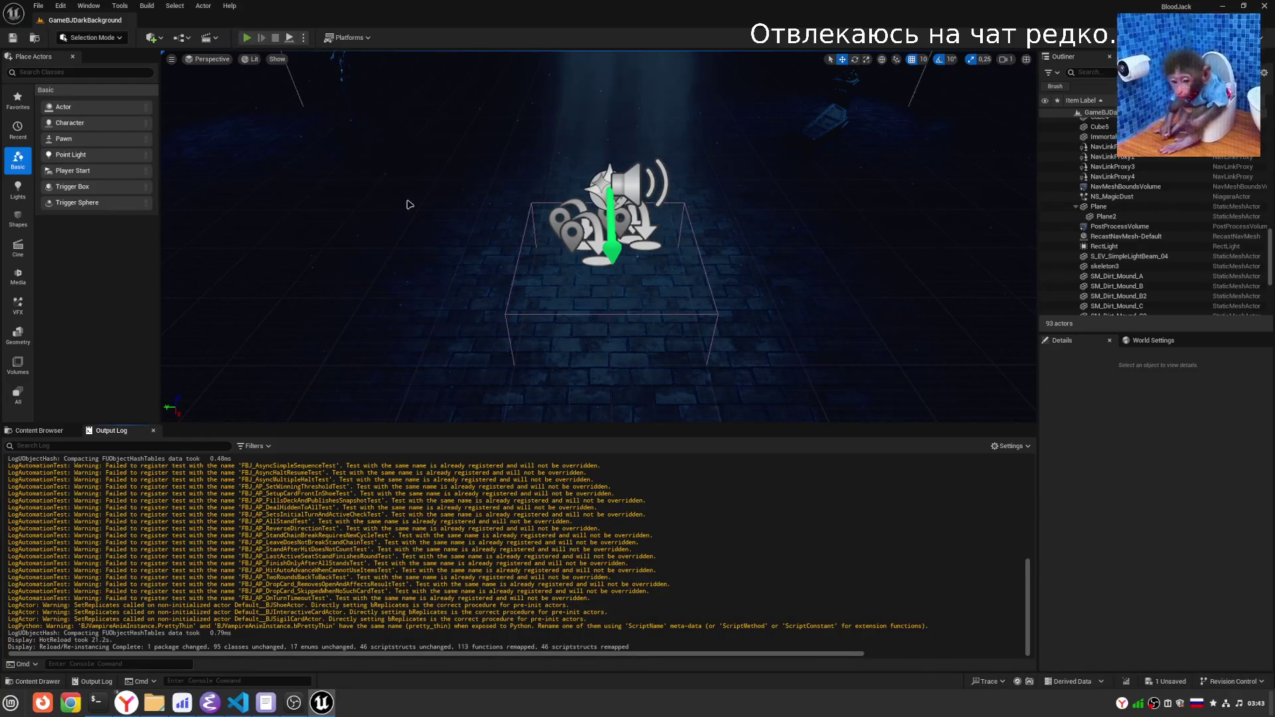
{"action": "left_click", "coordinate": [246, 37]}
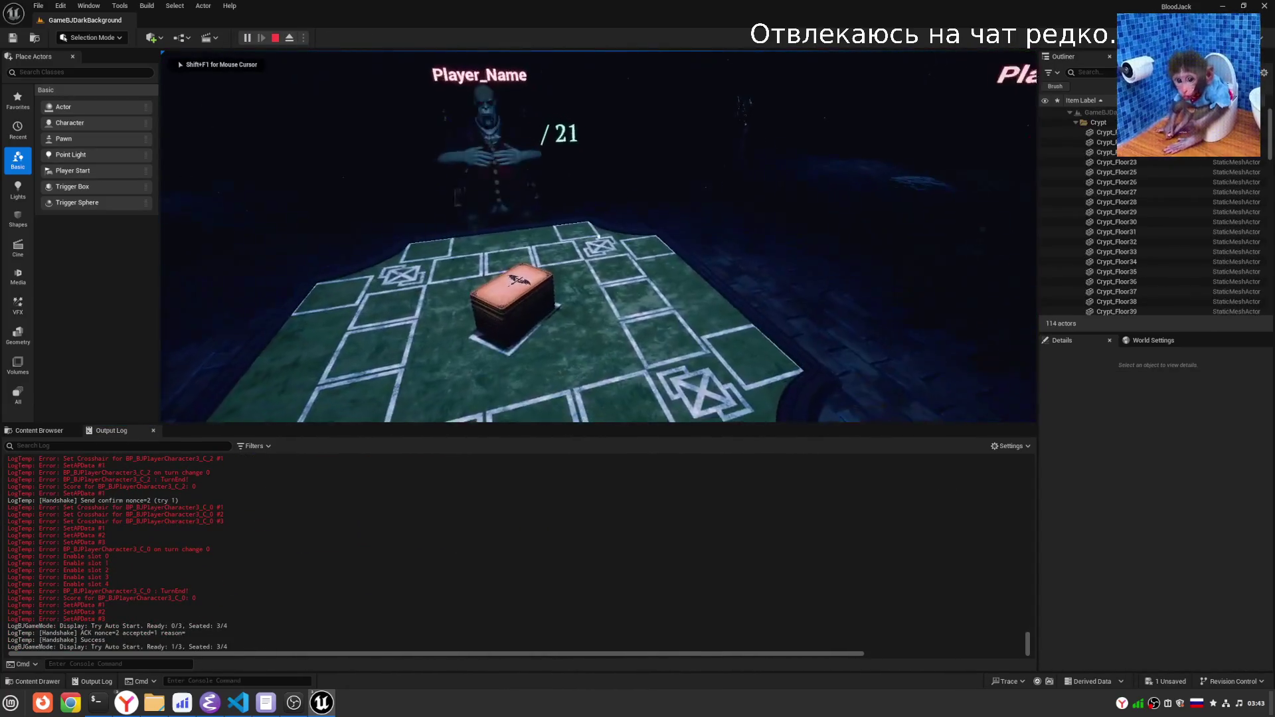
{"action": "key", "text": "Escape"}
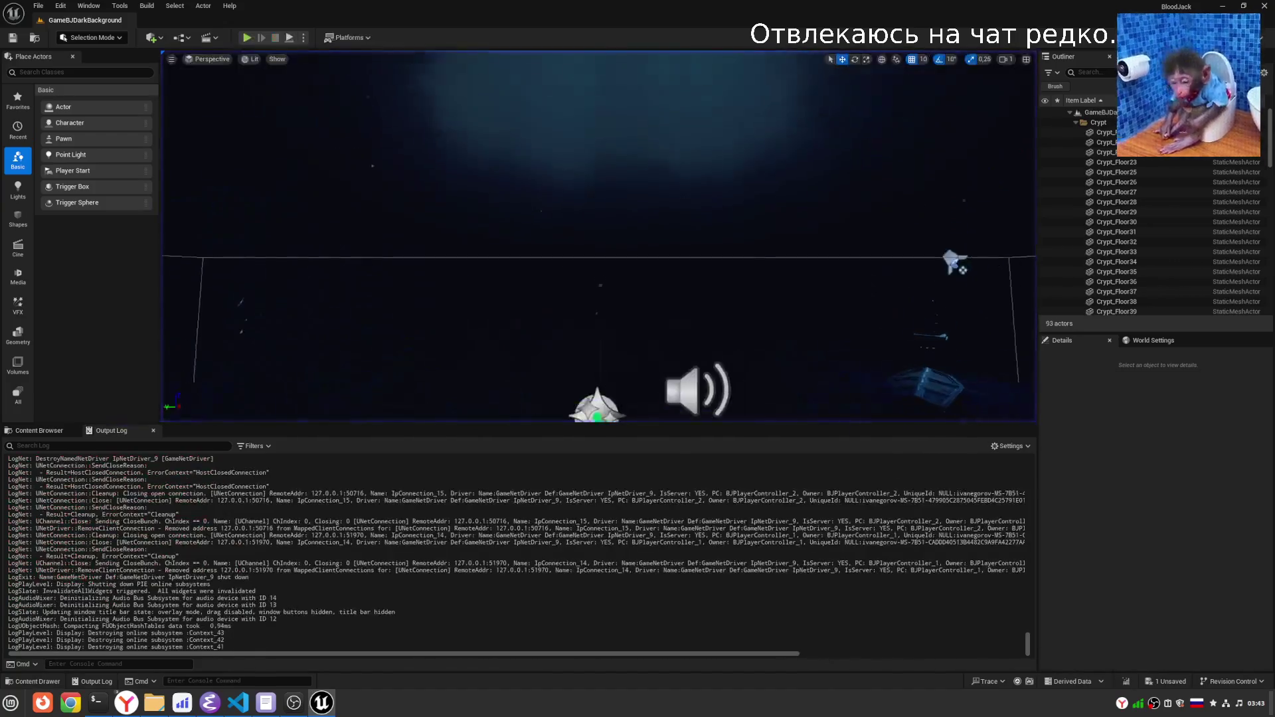
Uncheck Color Grading LUT on the PostProcessVolume and play the game again with Alt+P.
{"action": "left_click", "coordinate": [638, 269]}
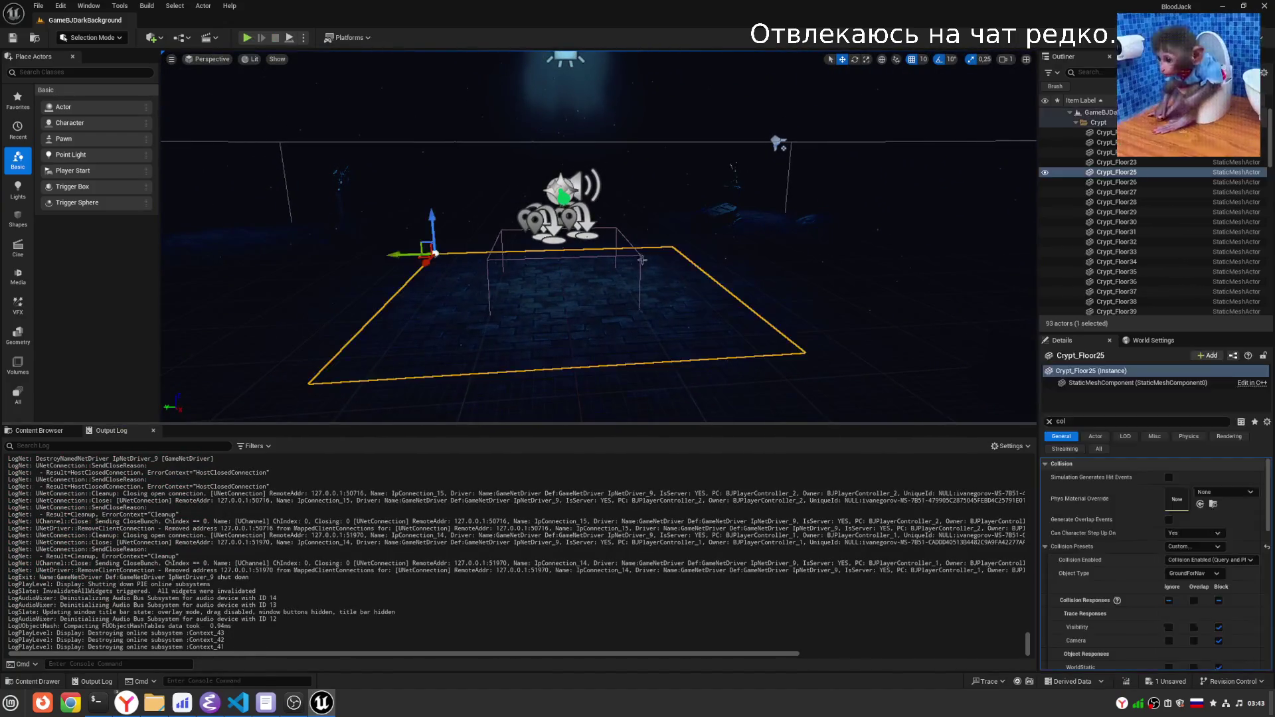
{"action": "key", "text": "f"}
{"action": "scroll", "coordinate": [1109, 623], "scroll_direction": "down", "scroll_amount": 5}
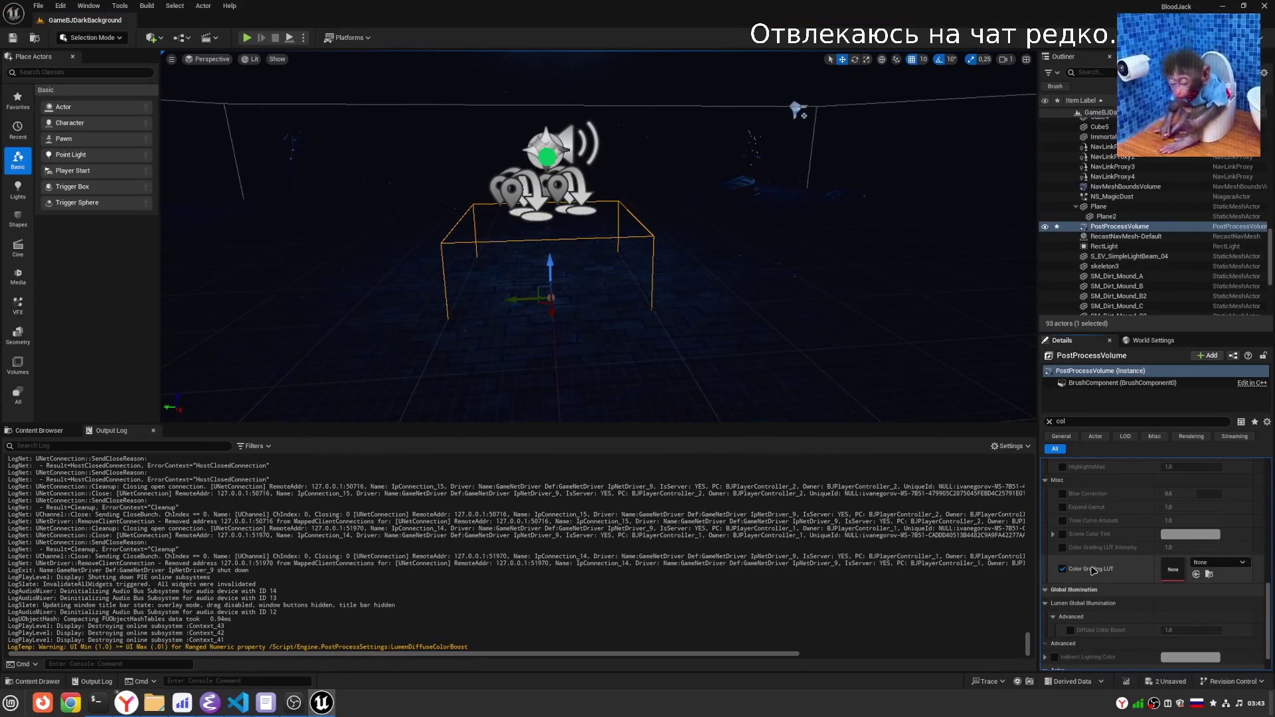
{"action": "left_click", "coordinate": [1062, 569]}
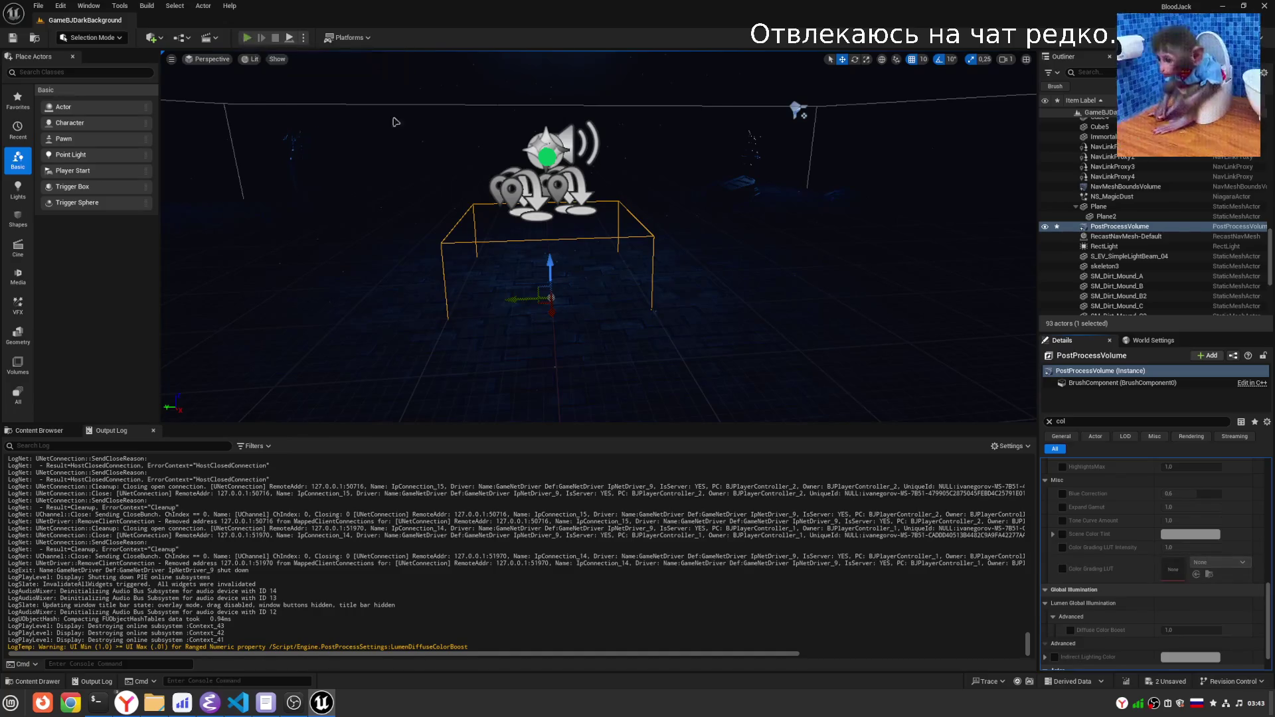
{"action": "key", "text": "alt+p"}
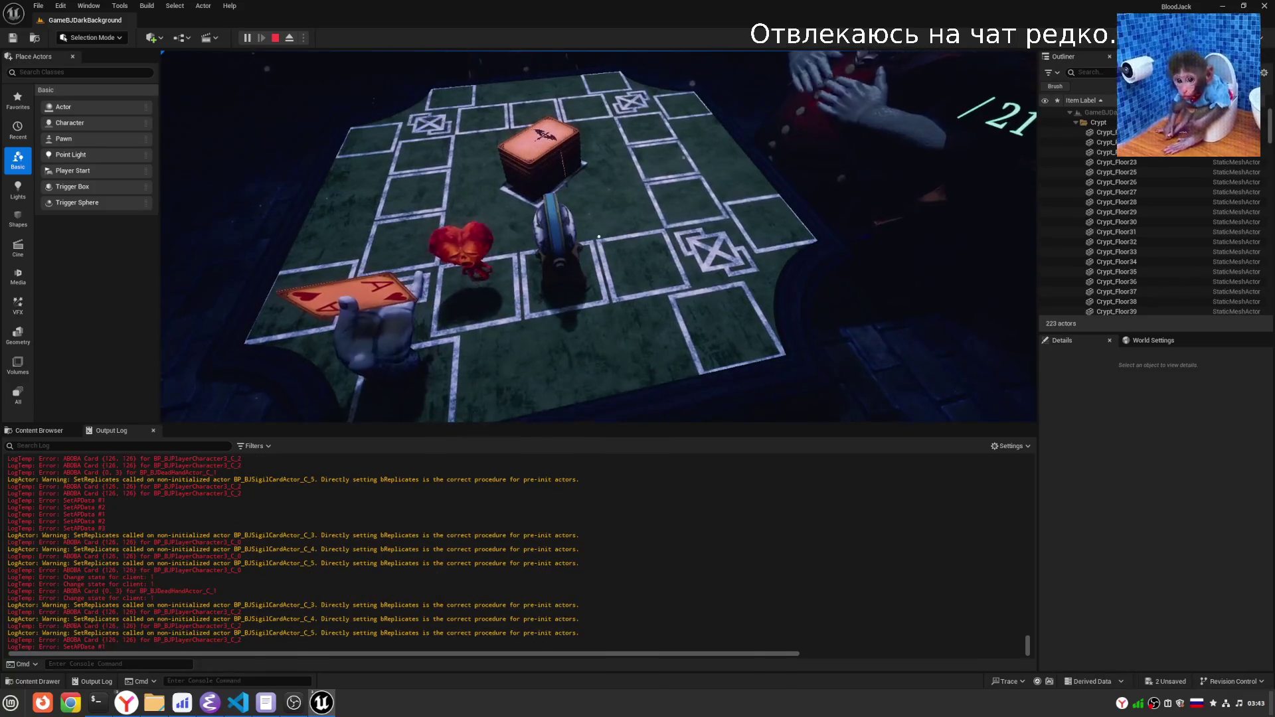
Play a blackjack turn: place the diamond ace, hit, then stand.
{"action": "left_click", "coordinate": [598, 237]}
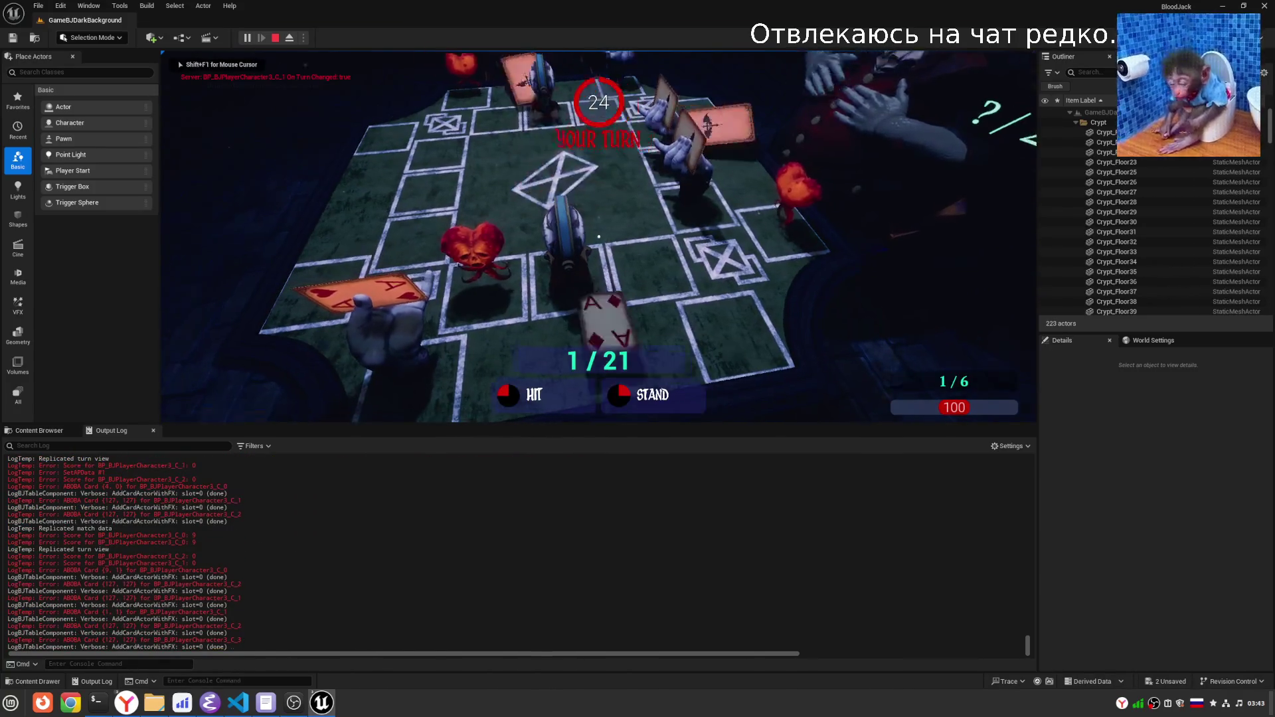
{"action": "left_click", "coordinate": [598, 236]}
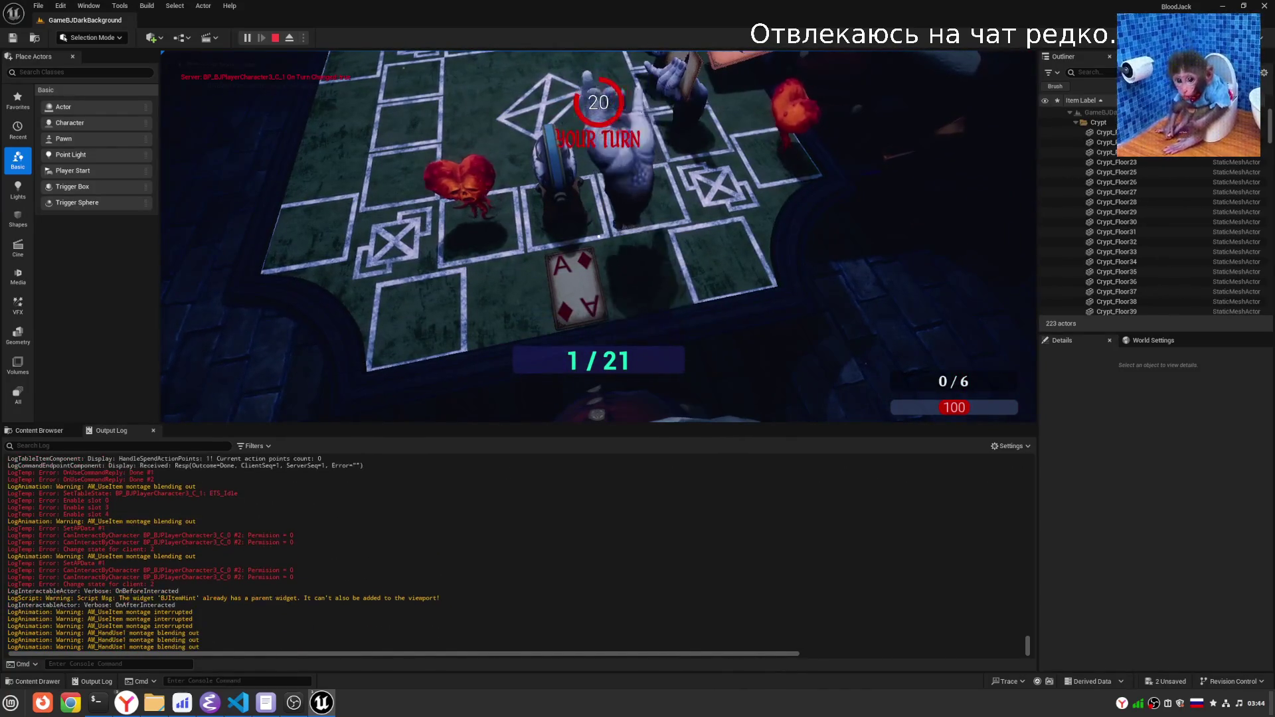
{"action": "scroll", "coordinate": [735, 551], "scroll_direction": "up", "scroll_amount": 4}
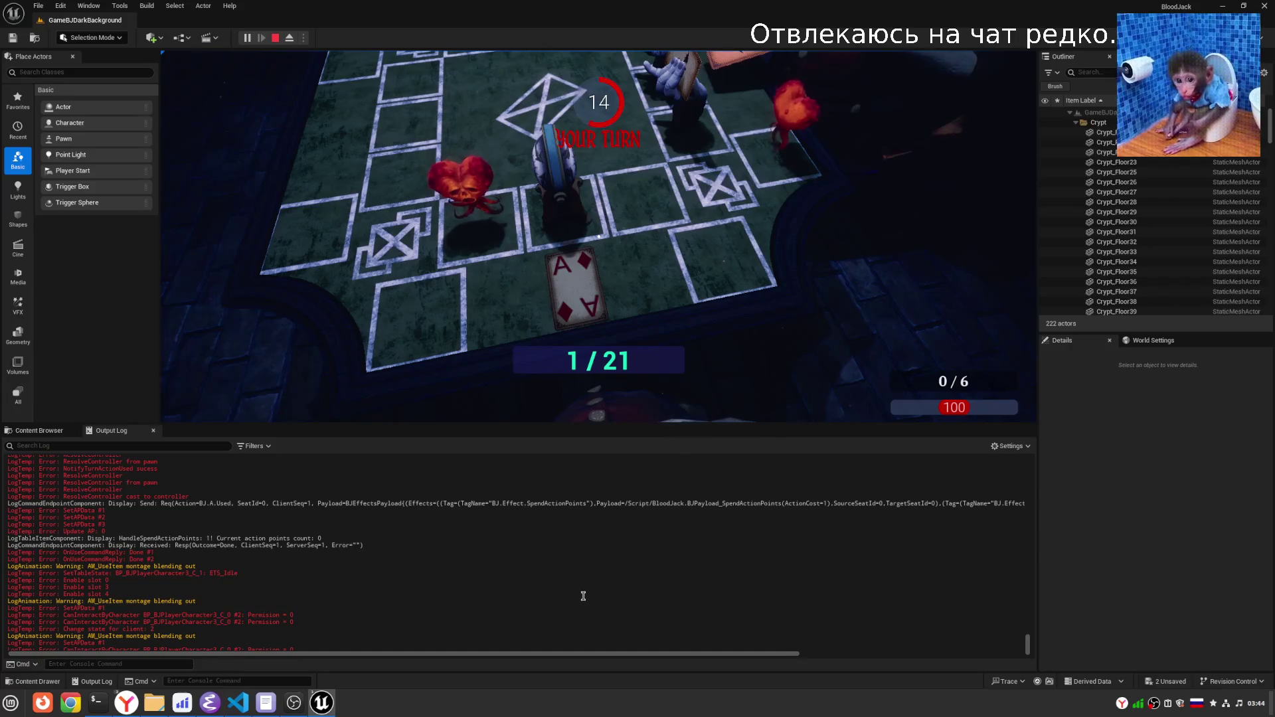
{"action": "scroll", "coordinate": [570, 593], "scroll_direction": "down", "scroll_amount": 4}
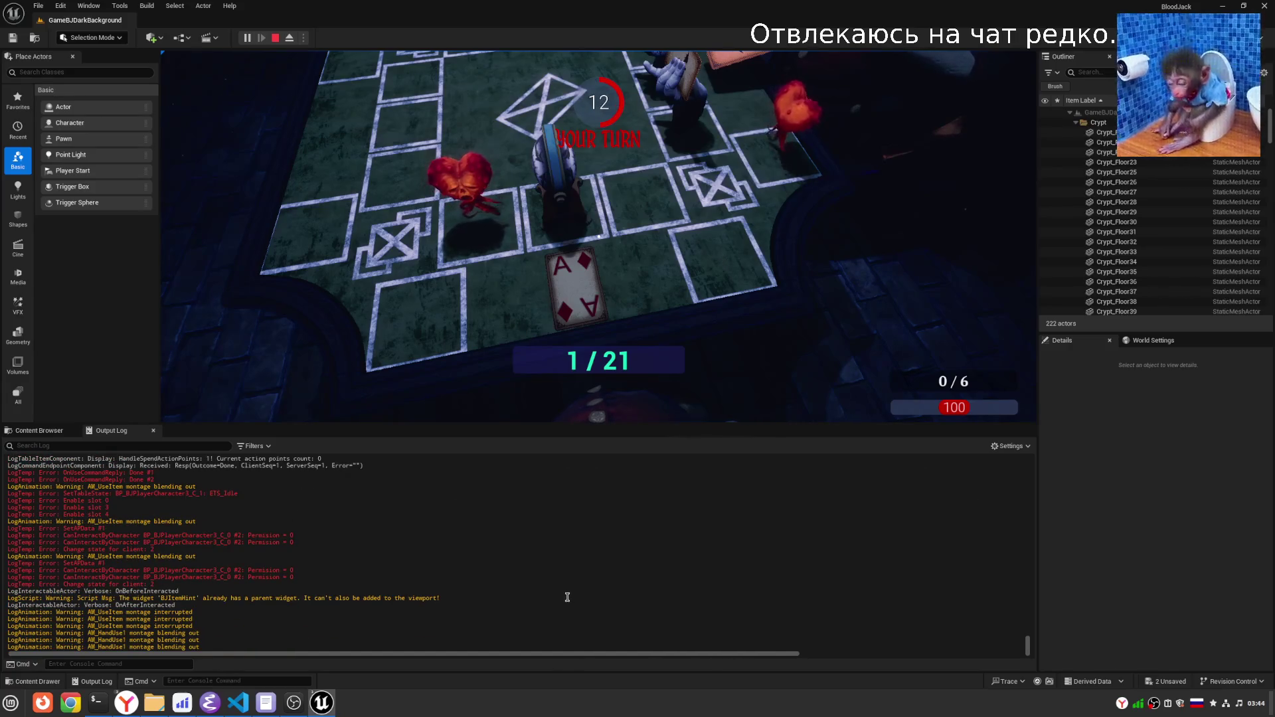
{"action": "scroll", "coordinate": [567, 597], "scroll_direction": "up", "scroll_amount": 8}
{"action": "scroll", "coordinate": [600, 581], "scroll_direction": "down", "scroll_amount": 8}
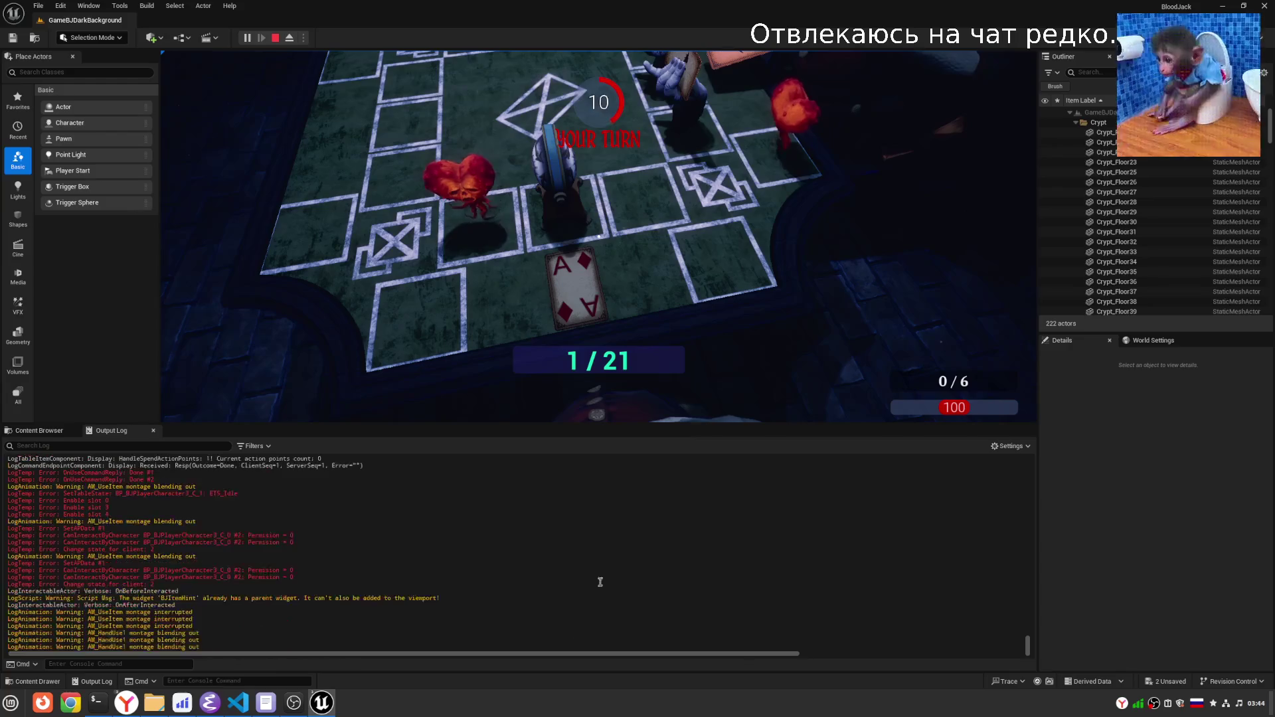
{"action": "left_click", "coordinate": [598, 405]}
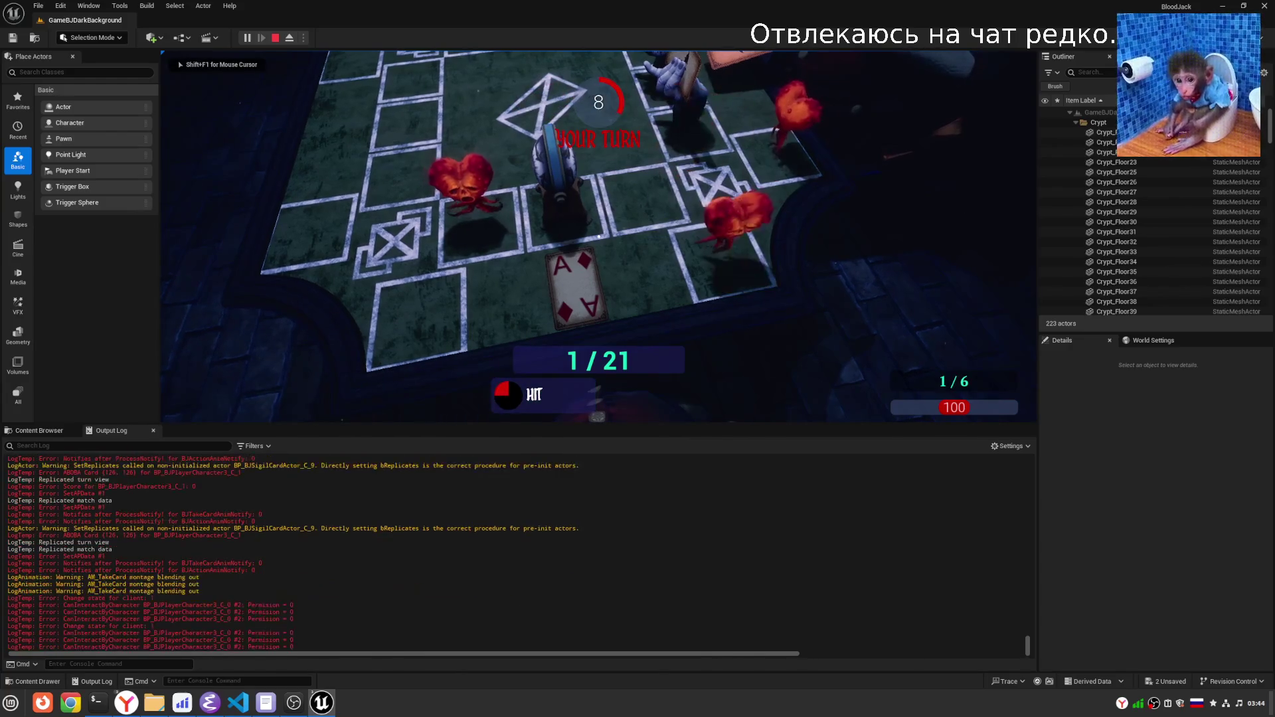
{"action": "right_click", "coordinate": [599, 236]}
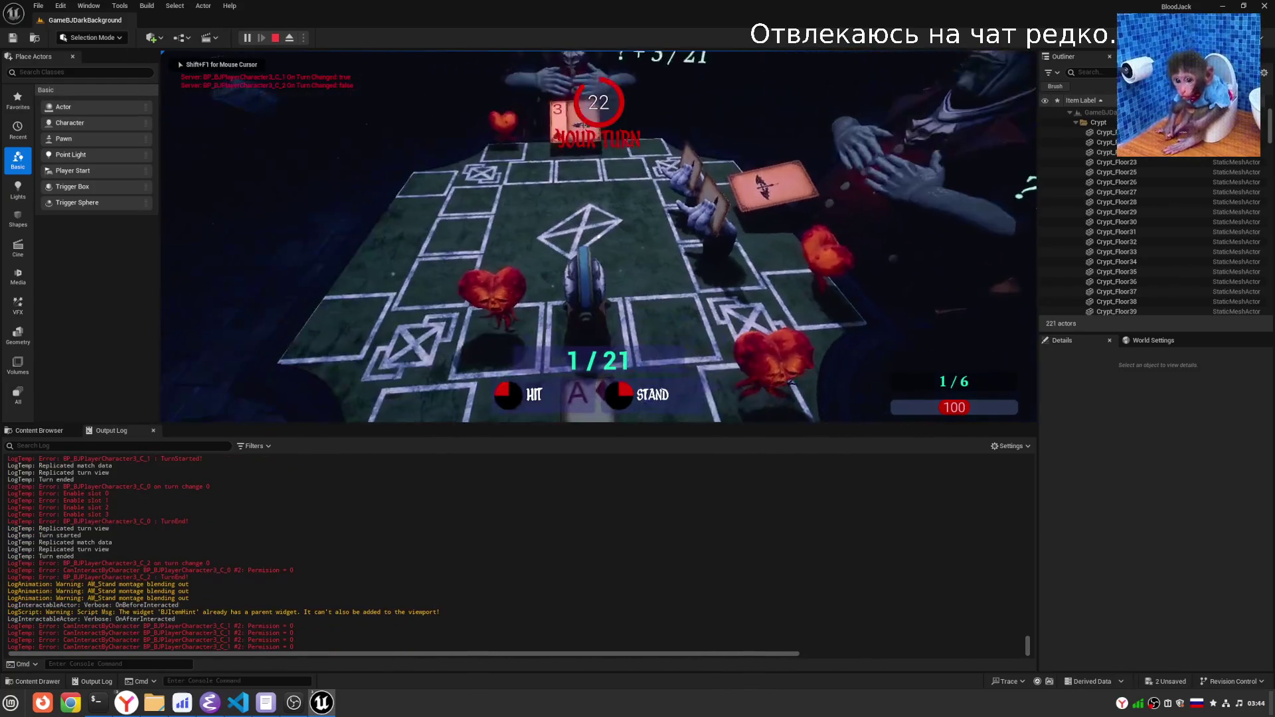
Release the mouse from the game with Shift+F1 and review the Output Log.
{"action": "left_click", "coordinate": [792, 385]}
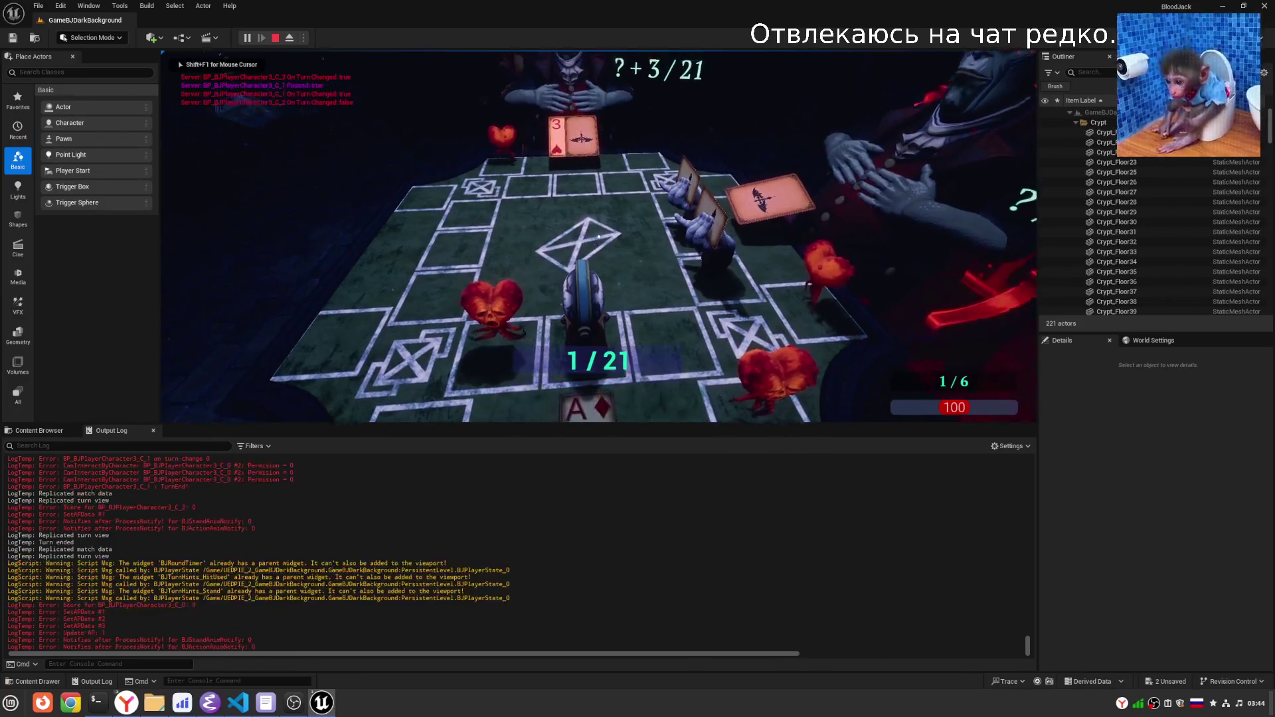
{"action": "key", "text": "shift+F1"}
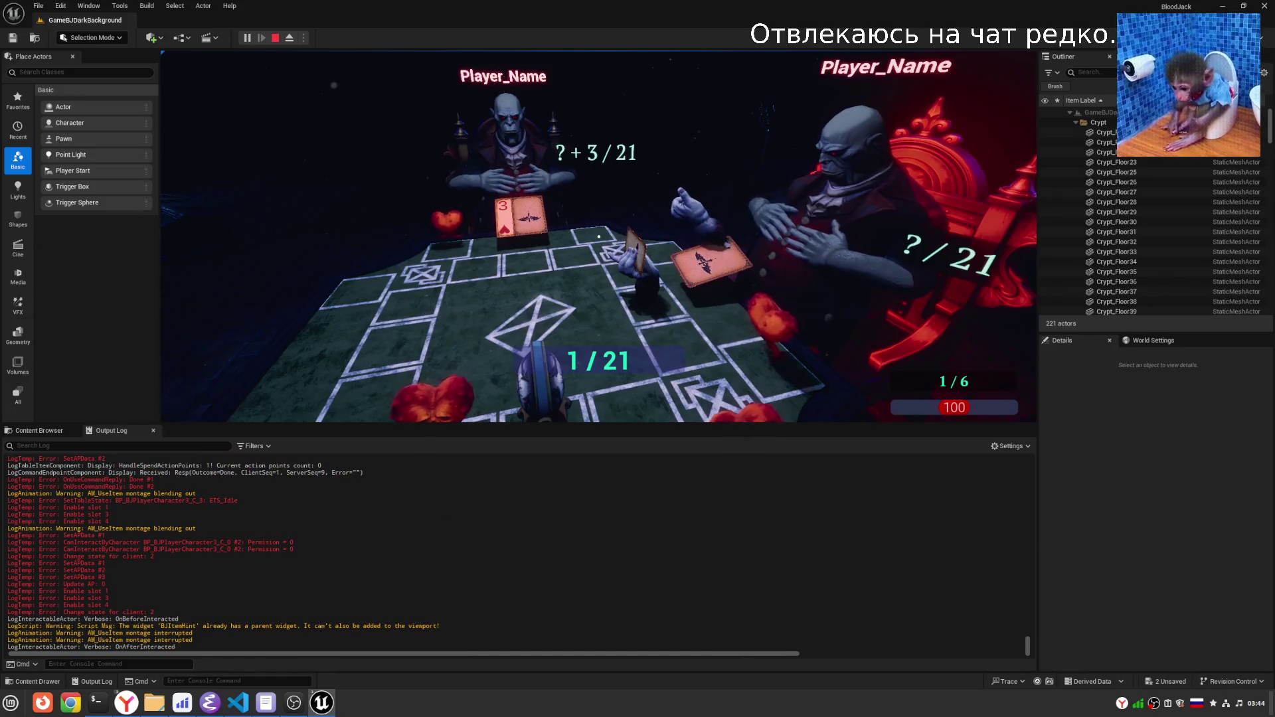
{"action": "scroll", "coordinate": [542, 524], "scroll_direction": "up", "scroll_amount": 5}
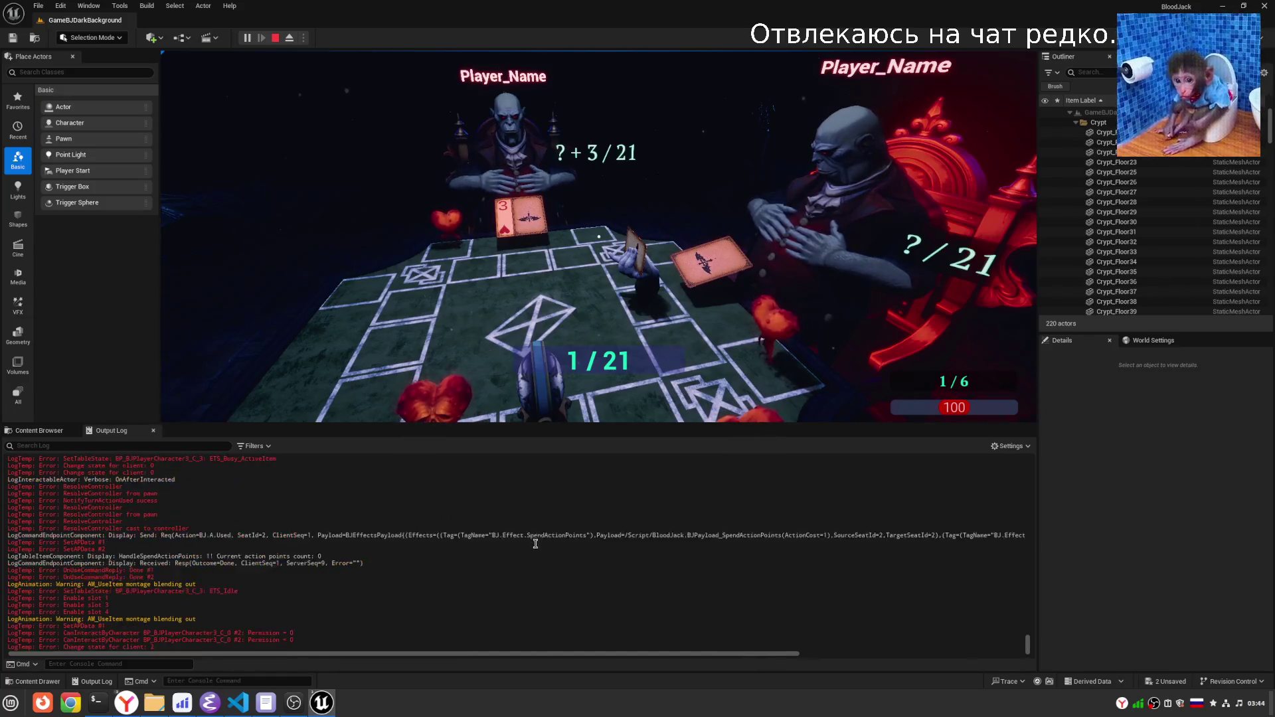
{"action": "scroll", "coordinate": [535, 544], "scroll_direction": "up", "scroll_amount": 3}
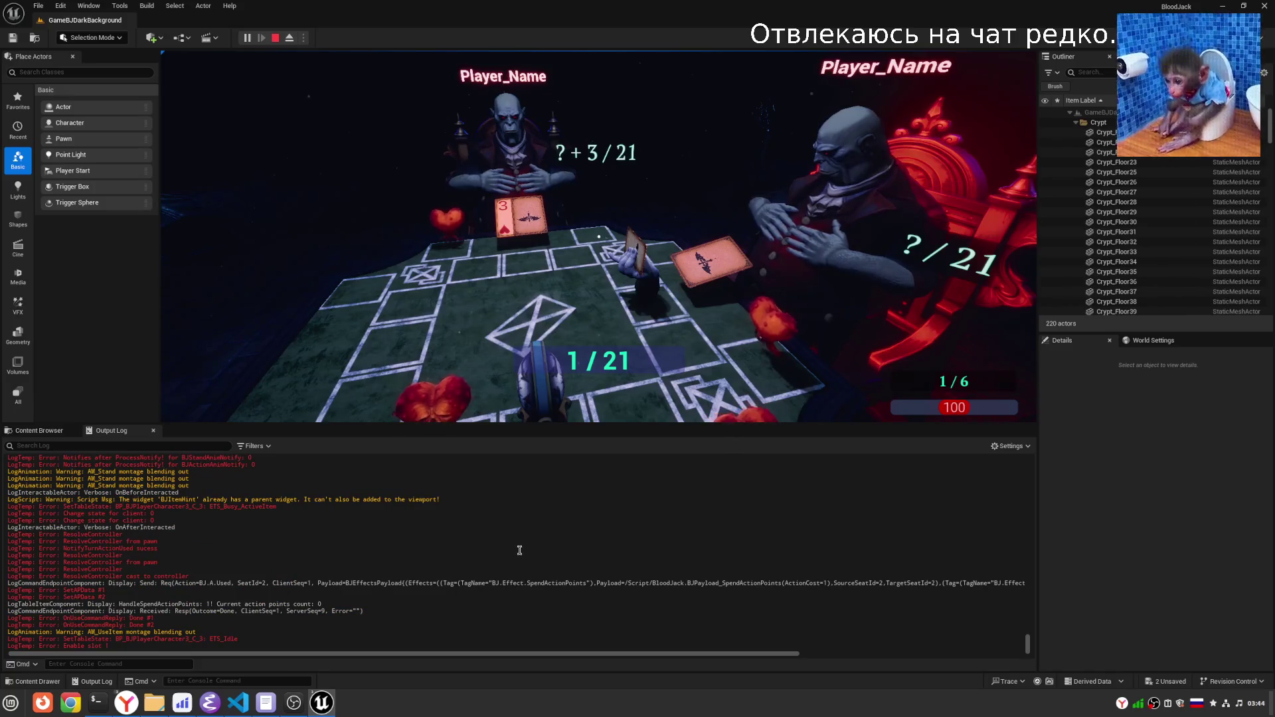
{"action": "left_click_drag", "start_coordinate": [556, 660], "coordinate": [803, 671]}
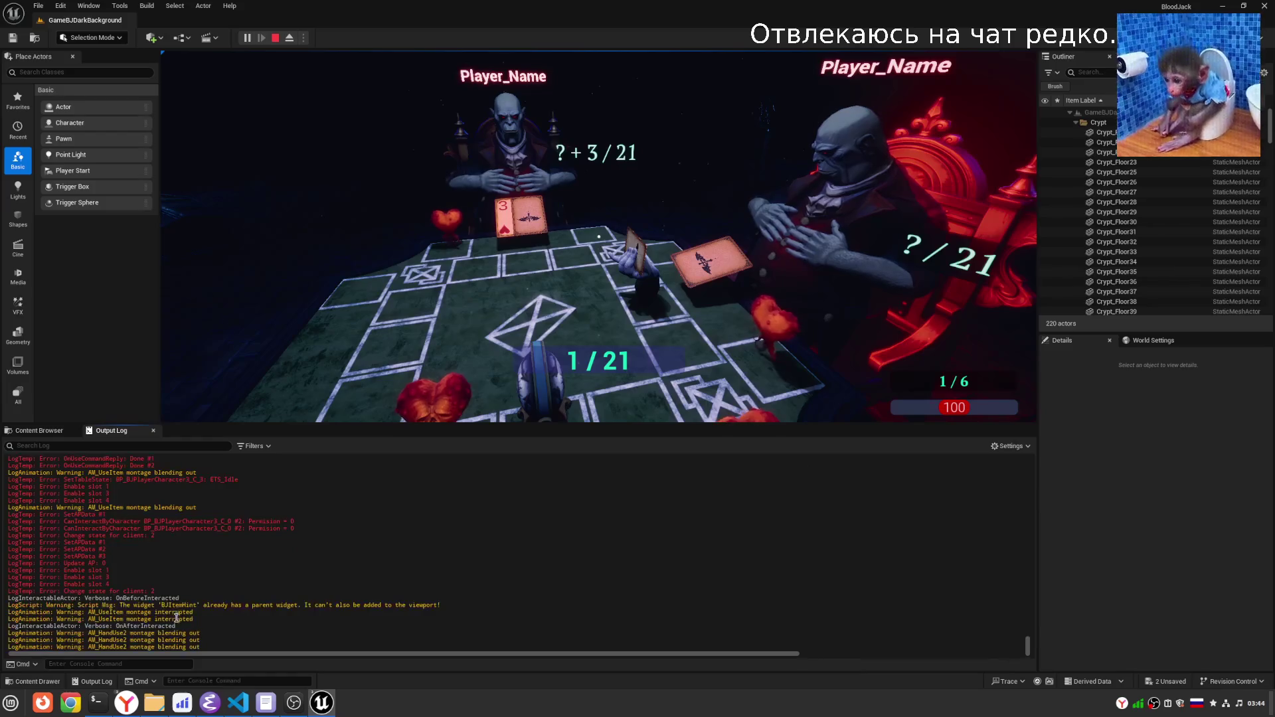
Stop the play-in-editor session and save the changed assets.
{"action": "left_click", "coordinate": [598, 265]}
{"action": "key", "text": "Escape"}
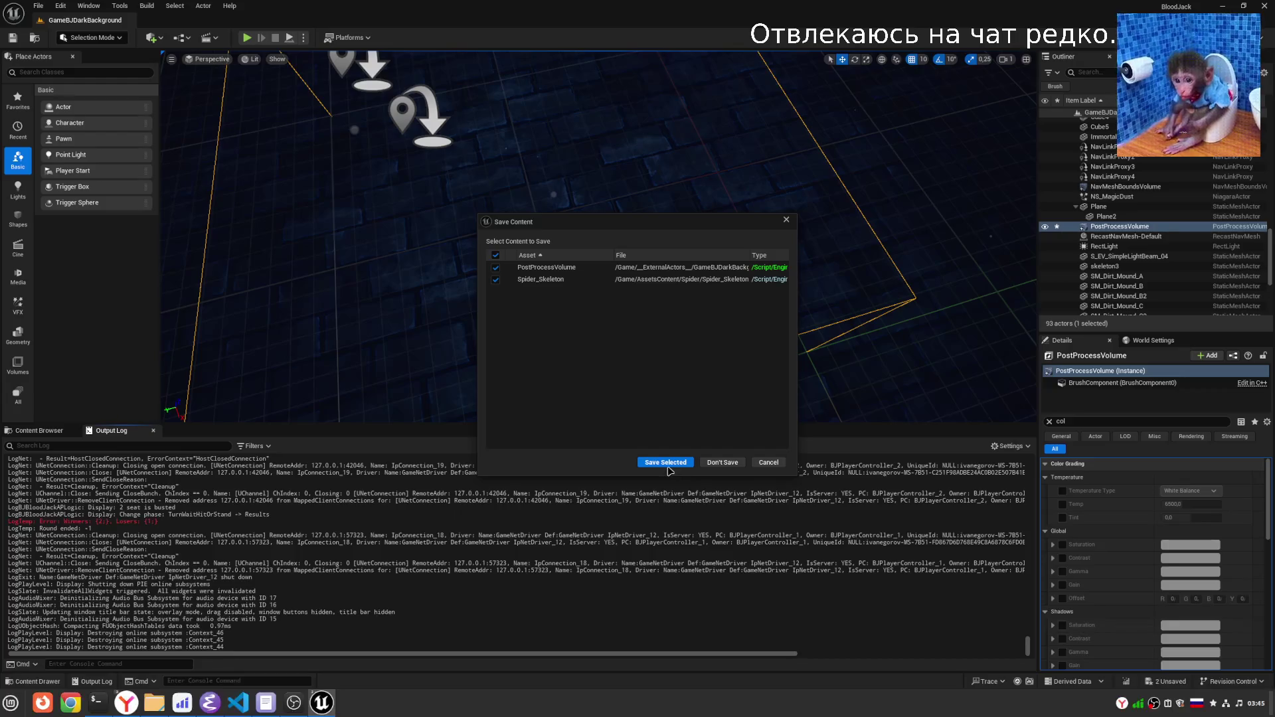
{"action": "left_click", "coordinate": [664, 463]}
Delete the Binaries, DerivedDataCache and Intermediate folders from the BloodJack project folder.
{"action": "key", "text": "alt+Tab"}
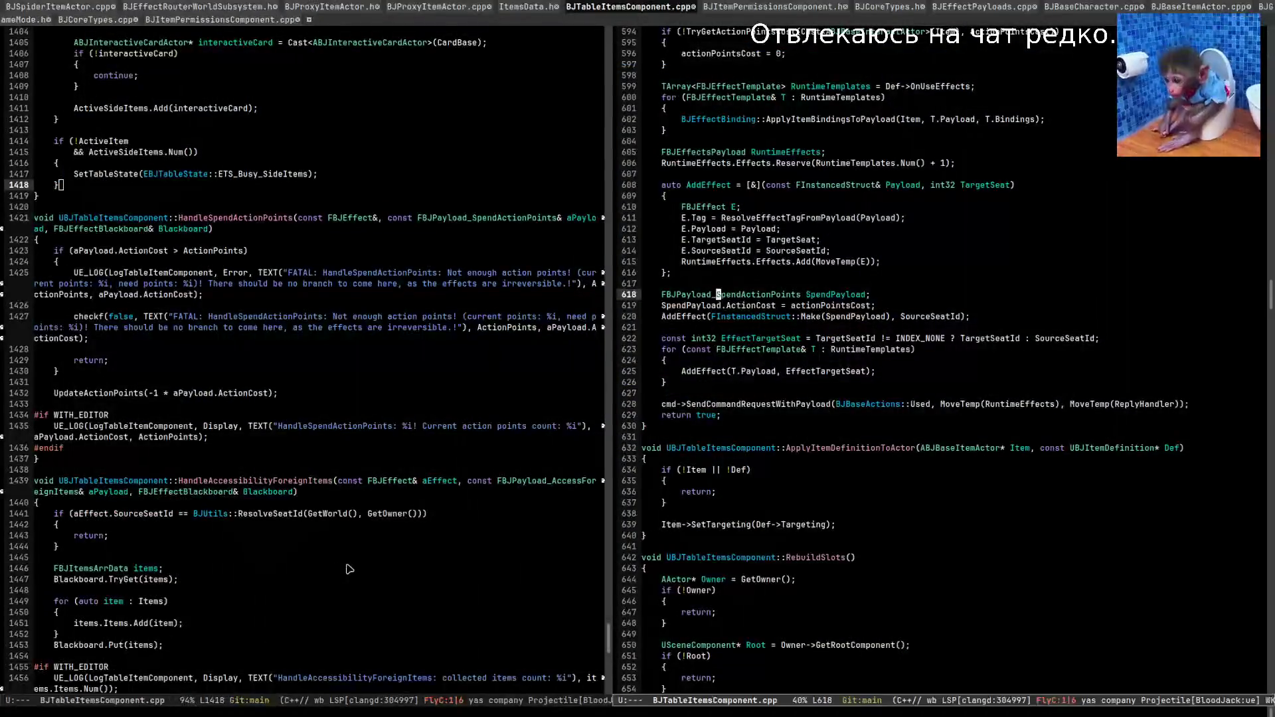
{"action": "key", "text": "alt+Tab"}
{"action": "key", "text": "alt+Tab"}
{"action": "key", "text": "alt+Tab"}
{"action": "key", "text": "alt+Tab"}
{"action": "key", "text": "alt+Tab"}
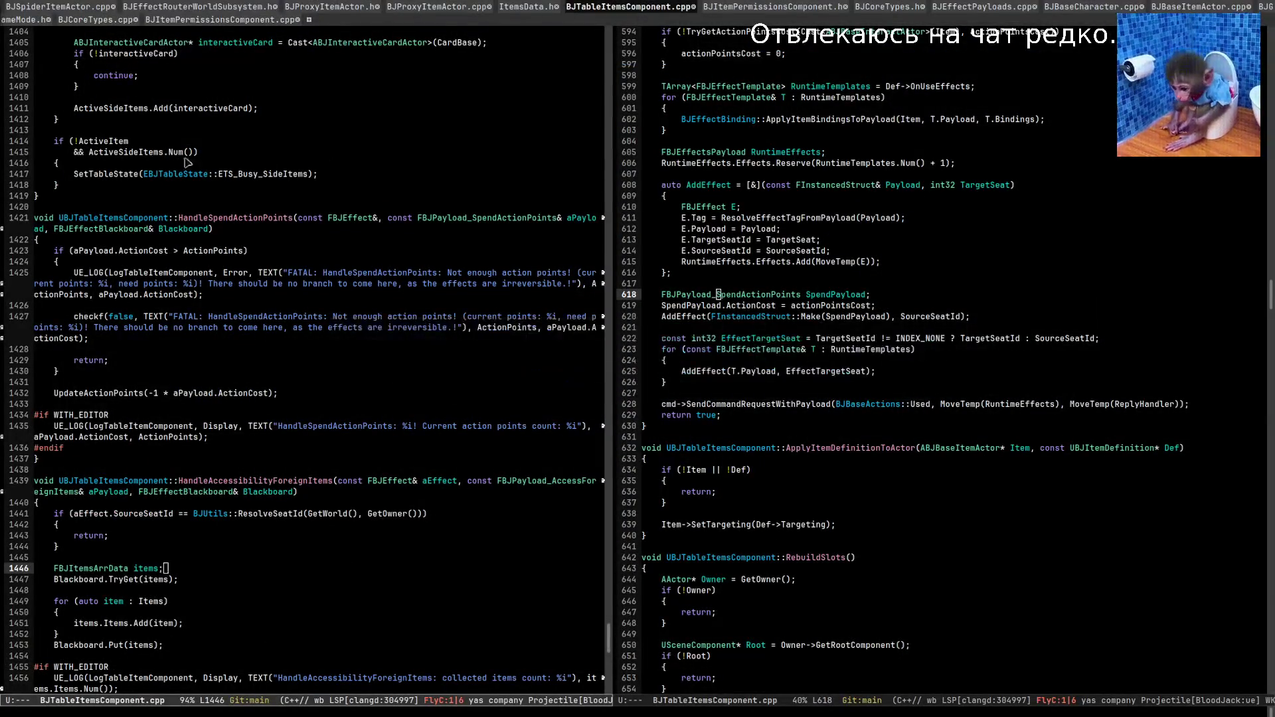
{"action": "left_click_drag", "start_coordinate": [70, 83], "coordinate": [679, 83]}
{"action": "left_click", "coordinate": [490, 147]}
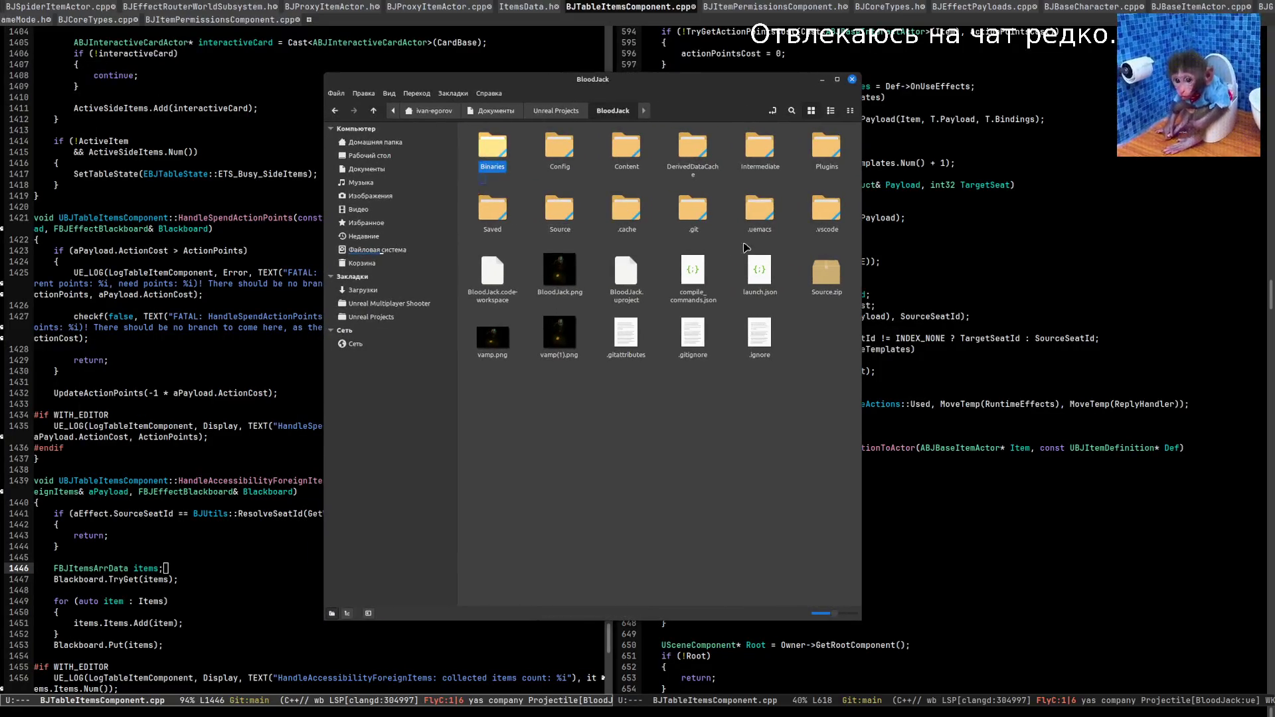
{"action": "key", "text": "Delete"}
{"action": "left_click", "coordinate": [625, 150]}
{"action": "left_click", "coordinate": [693, 149], "text": "ctrl"}
{"action": "key", "text": "Delete"}
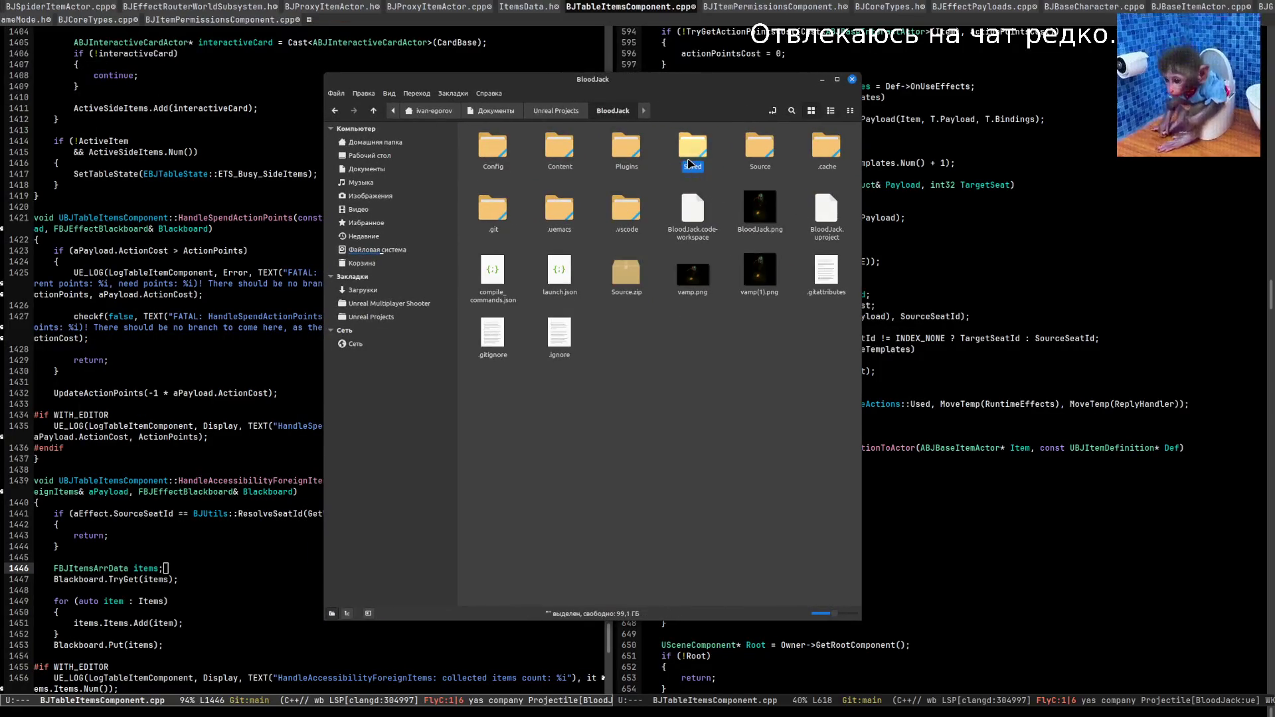
Close the project folder and start the BloodJackEditor debug launch in Visual Studio Code.
{"action": "key", "text": "ctrl+w"}
{"action": "key", "text": "alt+Tab"}
{"action": "key", "text": "alt+Tab"}
{"action": "key", "text": "alt+Tab"}
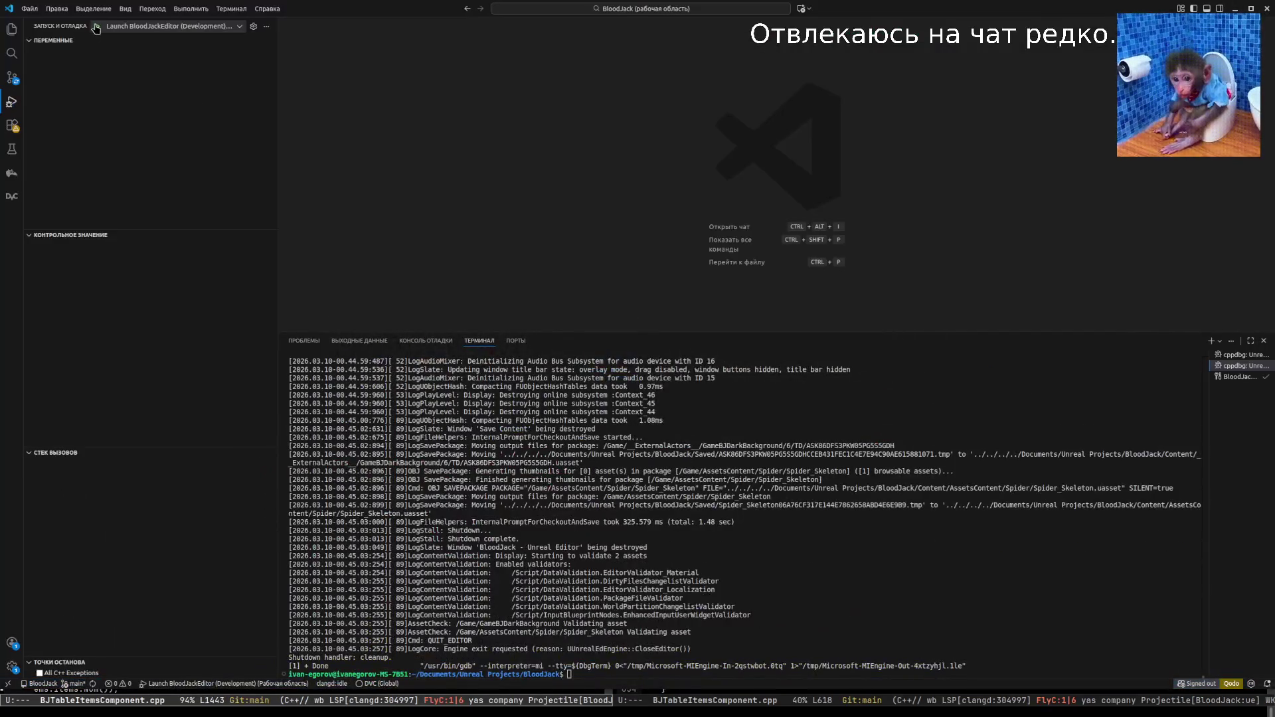
{"action": "left_click", "coordinate": [96, 26]}
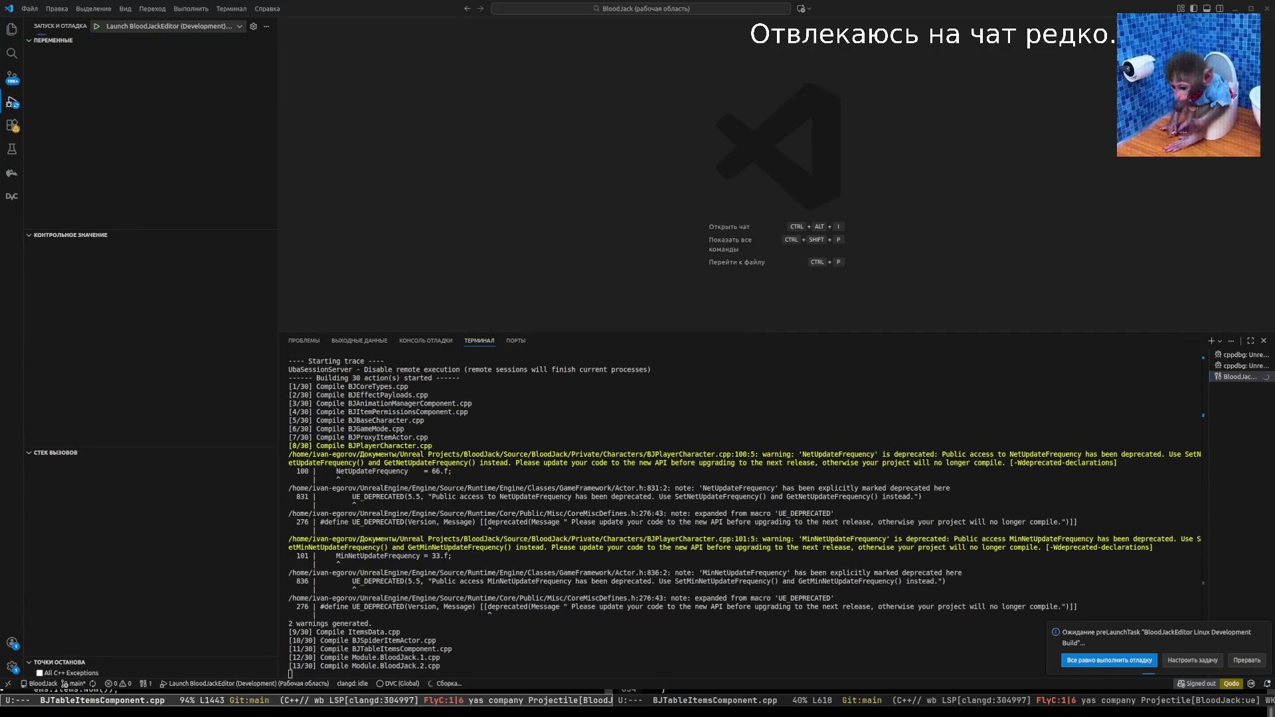
Focus Visual Studio Code while the build runs, then return to Emacs.
{"action": "left_click", "coordinate": [604, 280]}
{"action": "key", "text": "alt+Tab"}
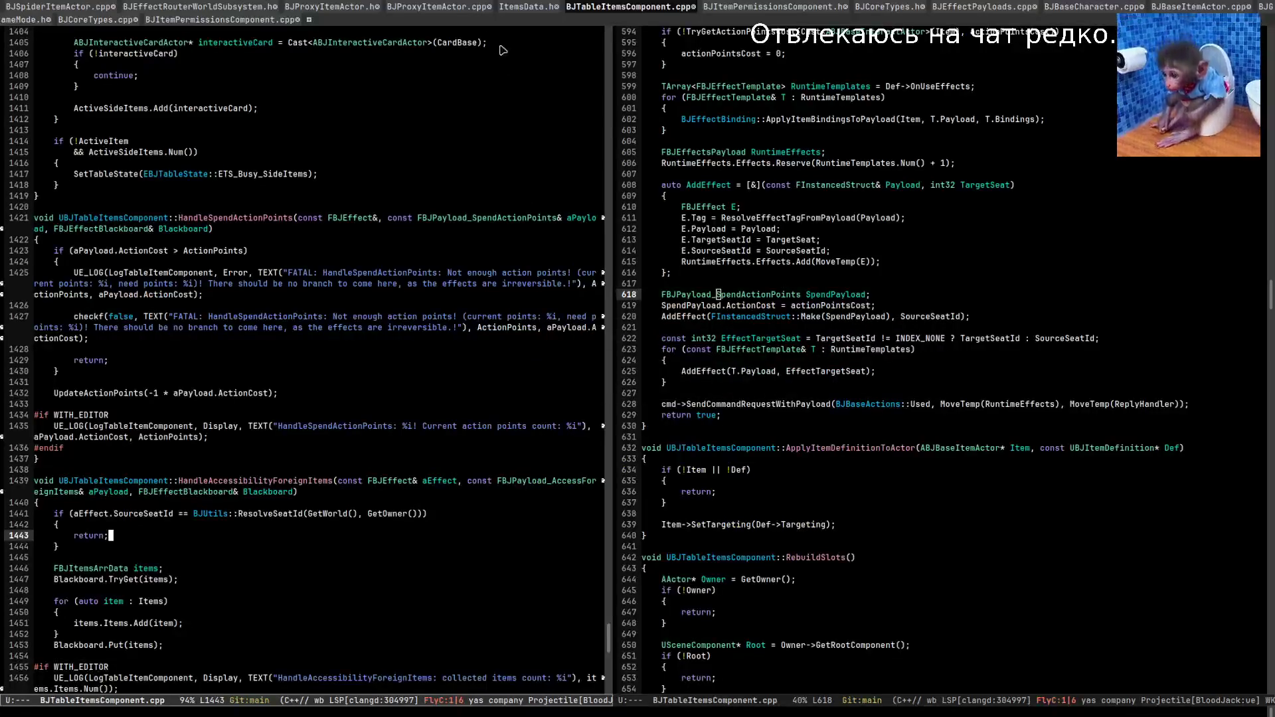
Open BJEffectPayloads.cpp beside BJCoreTypes.h and scroll to the payload registrations.
{"action": "key", "text": "ctrl+Tab"}
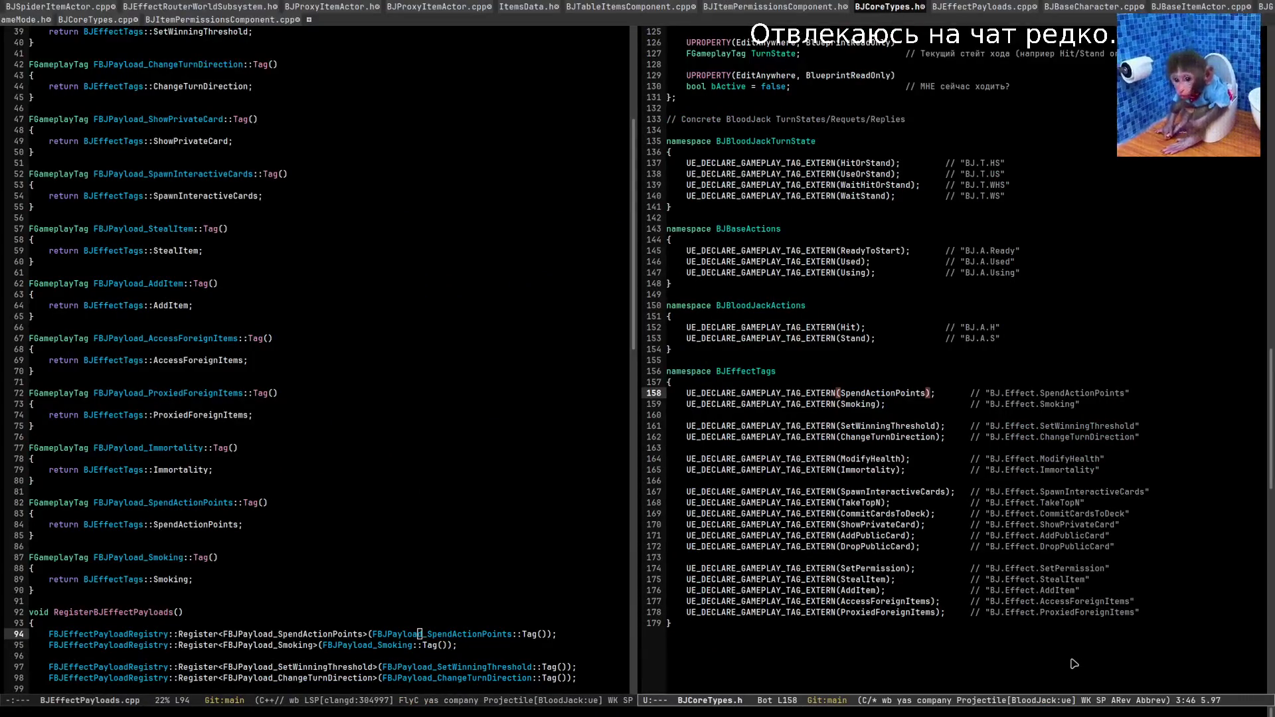
{"action": "key", "text": "ctrl+c"}
{"action": "key", "text": "o"}
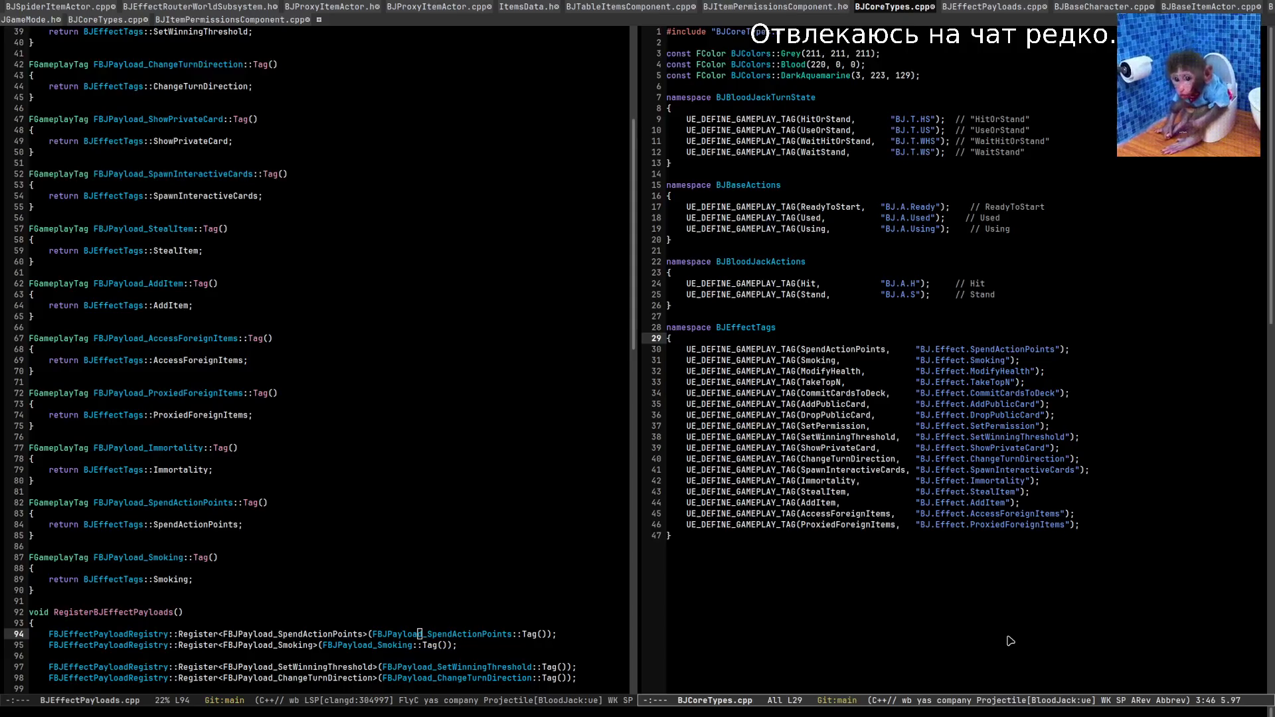
{"action": "key", "text": "ctrl+c"}
{"action": "key", "text": "o"}
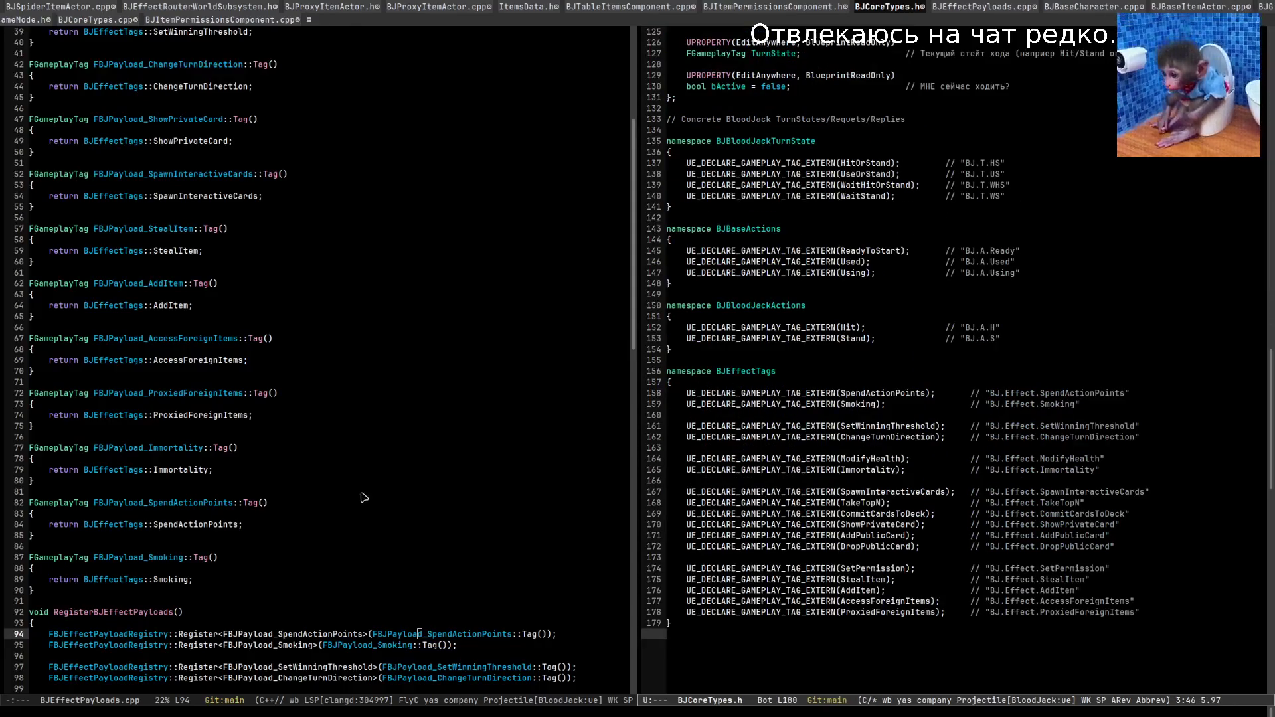
{"action": "left_click", "coordinate": [361, 494]}
{"action": "scroll", "coordinate": [363, 506], "scroll_direction": "down", "scroll_amount": 6}
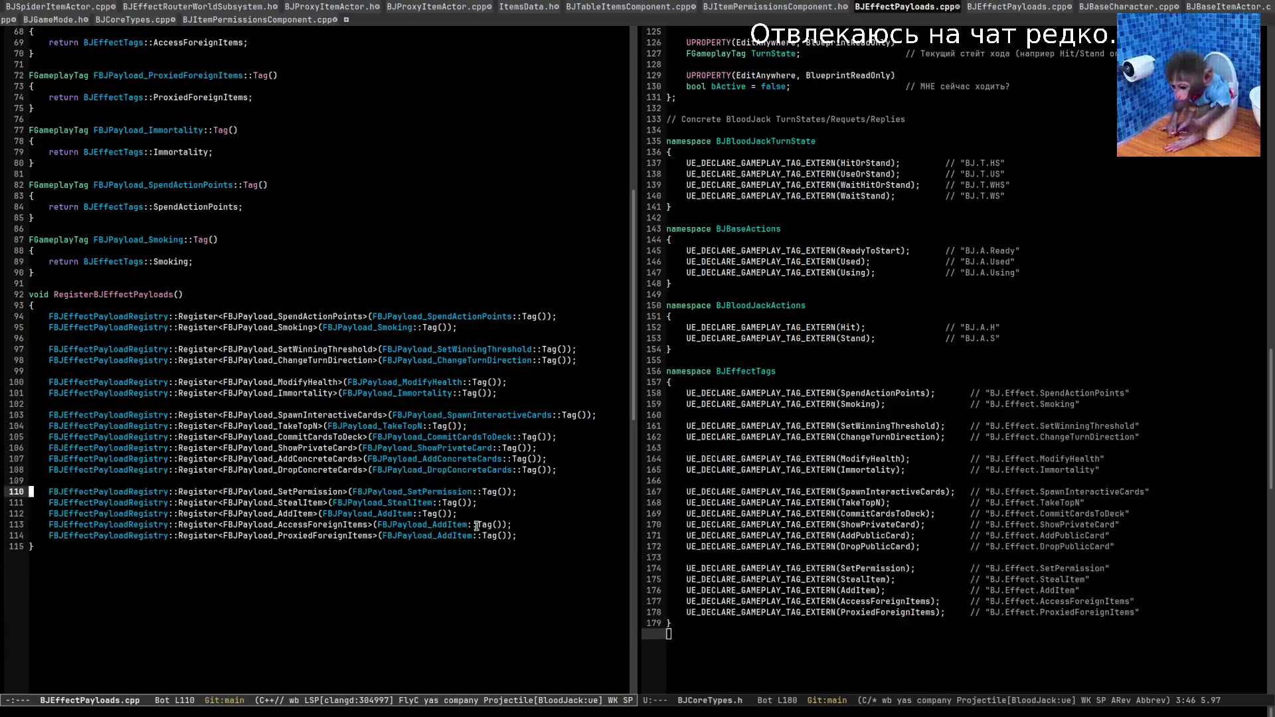
Replace AddItem with AccessForeignItems on line 113 and ProxiedForeignItems on line 114, then save.
{"action": "left_click_drag", "start_coordinate": [279, 525], "coordinate": [370, 525]}
{"action": "left_click_drag", "start_coordinate": [468, 524], "coordinate": [284, 535]}
{"action": "key", "text": "ctrl+y"}
{"action": "key", "text": "alt+w"}
{"action": "left_click_drag", "start_coordinate": [475, 535], "coordinate": [438, 535]}
{"action": "key", "text": "ctrl+y"}
{"action": "key", "text": "ctrl+x"}
{"action": "key", "text": "ctrl+s"}
Check the SpendActionPoints registration and search backward for AddConcreteCards.
{"action": "left_click", "coordinate": [465, 317]}
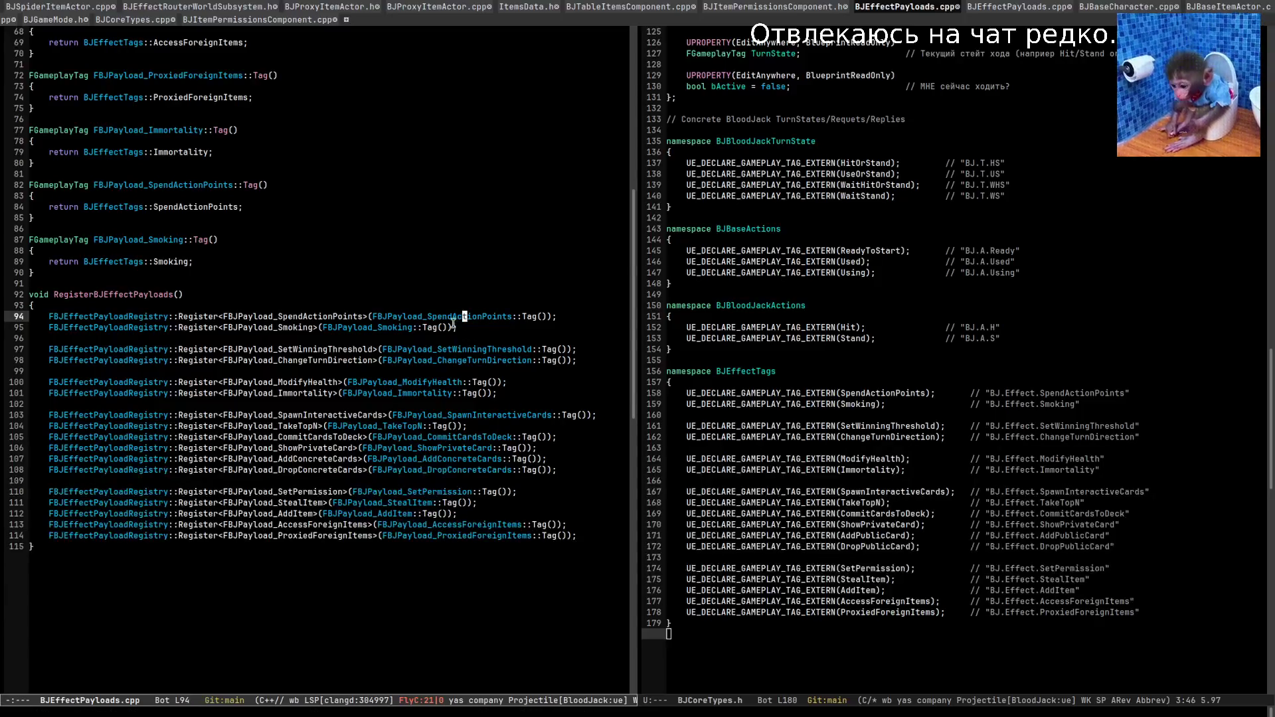
{"action": "key", "text": "ctrl+n"}
{"action": "key", "text": "ctrl+n"}
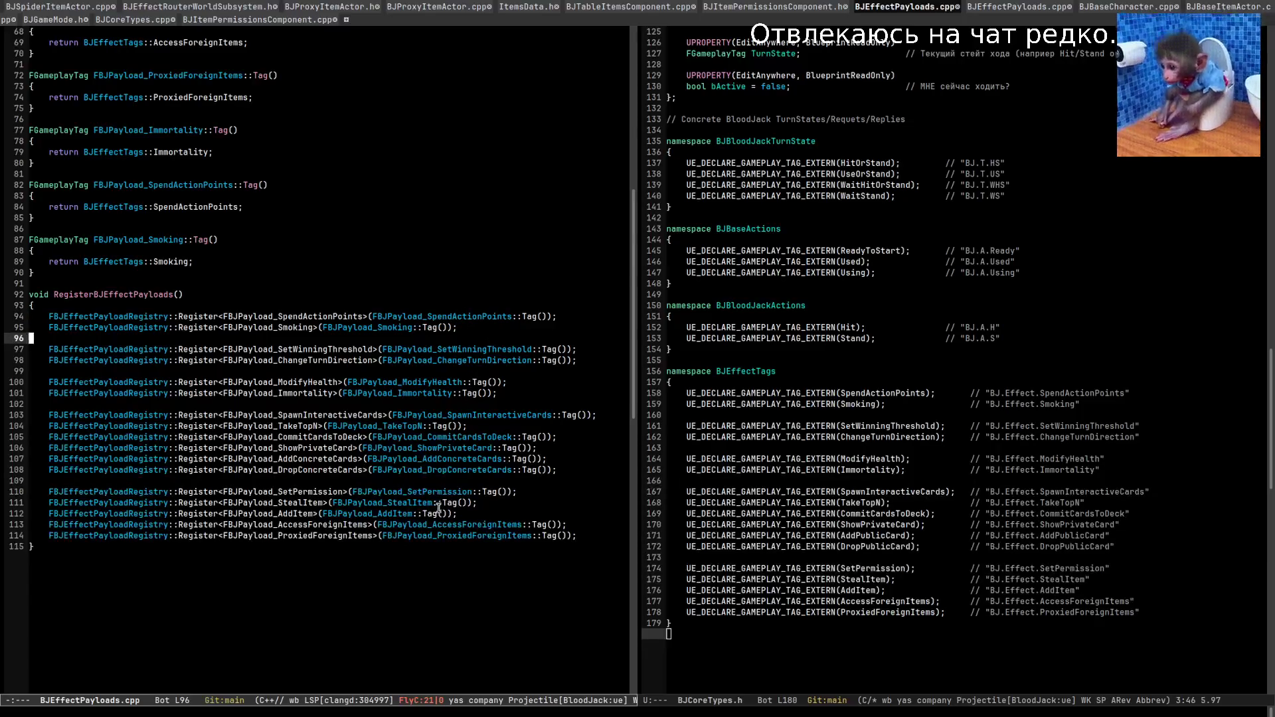
{"action": "left_click", "coordinate": [443, 469]}
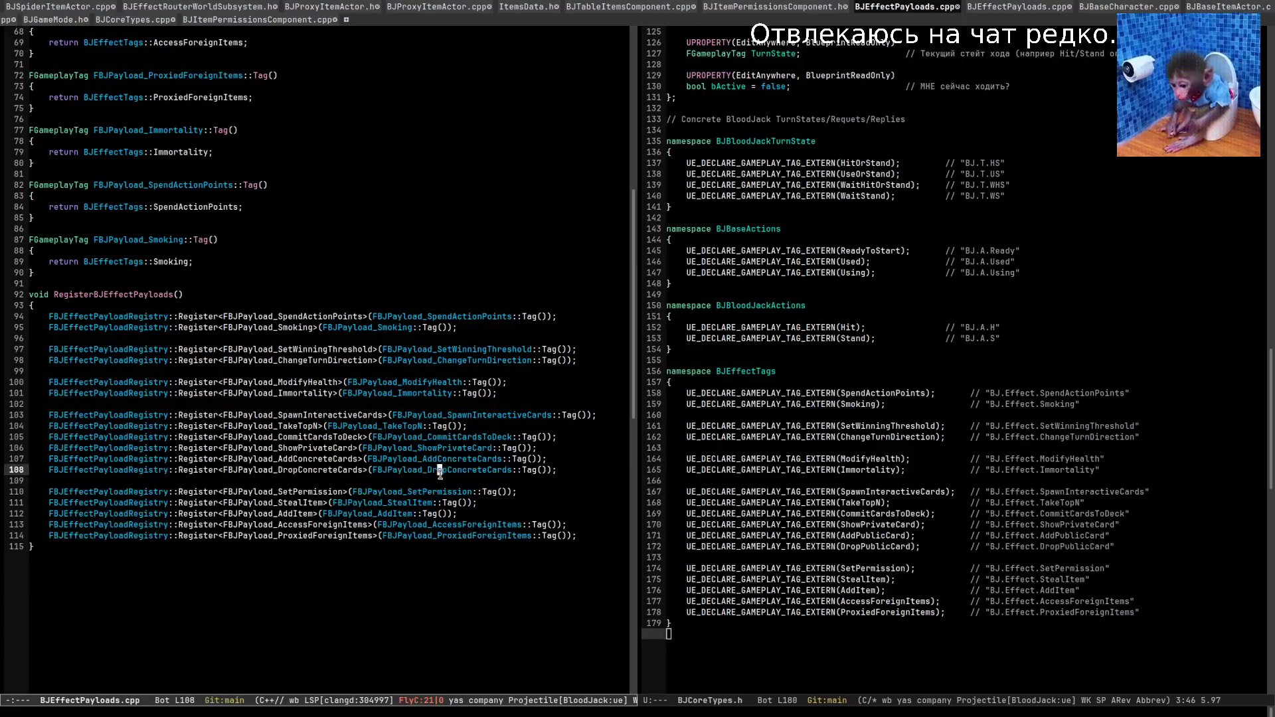
{"action": "left_click_drag", "start_coordinate": [423, 459], "coordinate": [504, 459]}
{"action": "key", "text": "alt+w"}
{"action": "key", "text": "ctrl+r"}
{"action": "key", "text": "alt+y"}
{"action": "key", "text": "ctrl+r"}
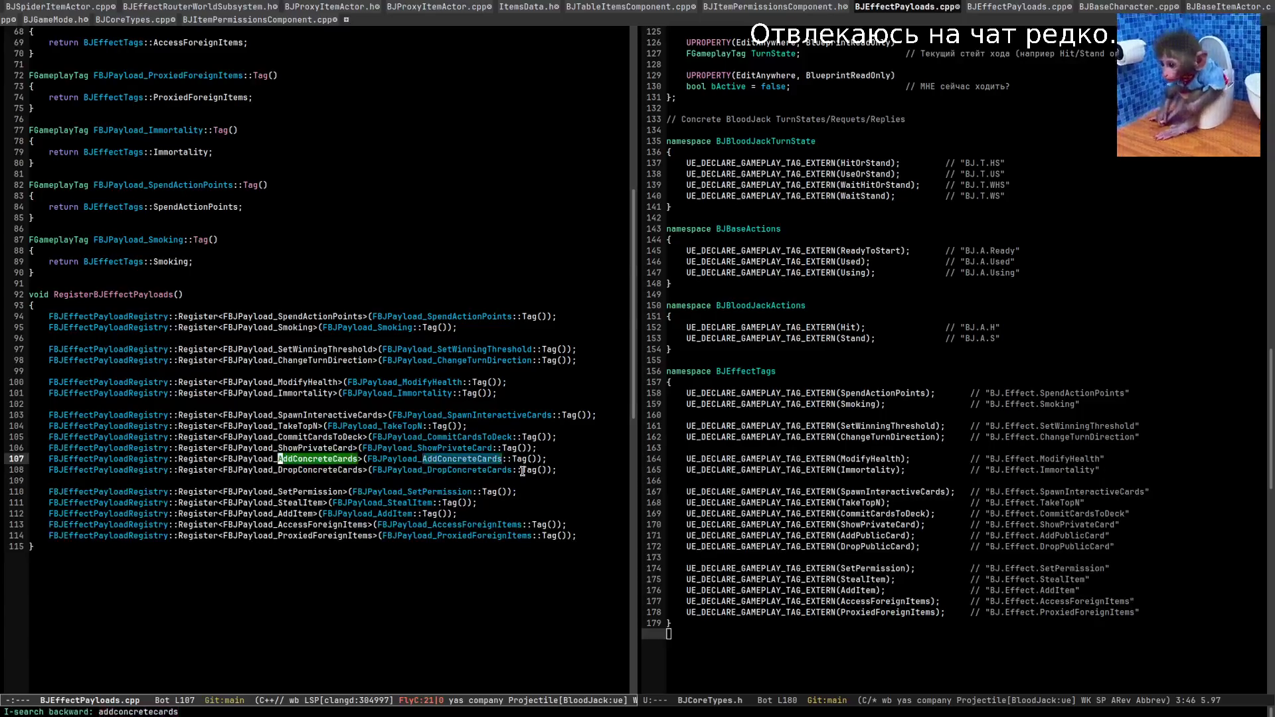
{"action": "key", "text": "ctrl+r"}
{"action": "key", "text": "Return"}
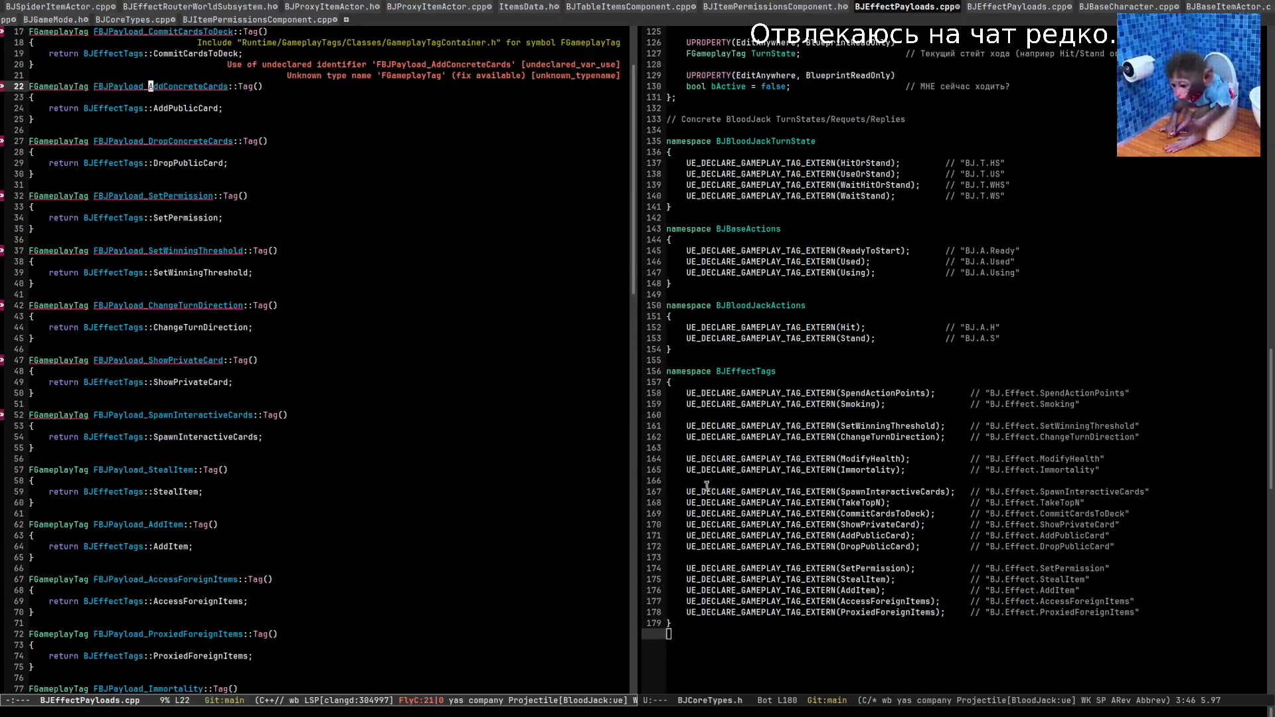
Search BJCoreTypes.h and BJCoreTypes.cpp for AddConcreteCards and other 'add' tags.
{"action": "left_click", "coordinate": [976, 415]}
{"action": "key", "text": "ctrl+s"}
{"action": "key", "text": "ctrl+s"}
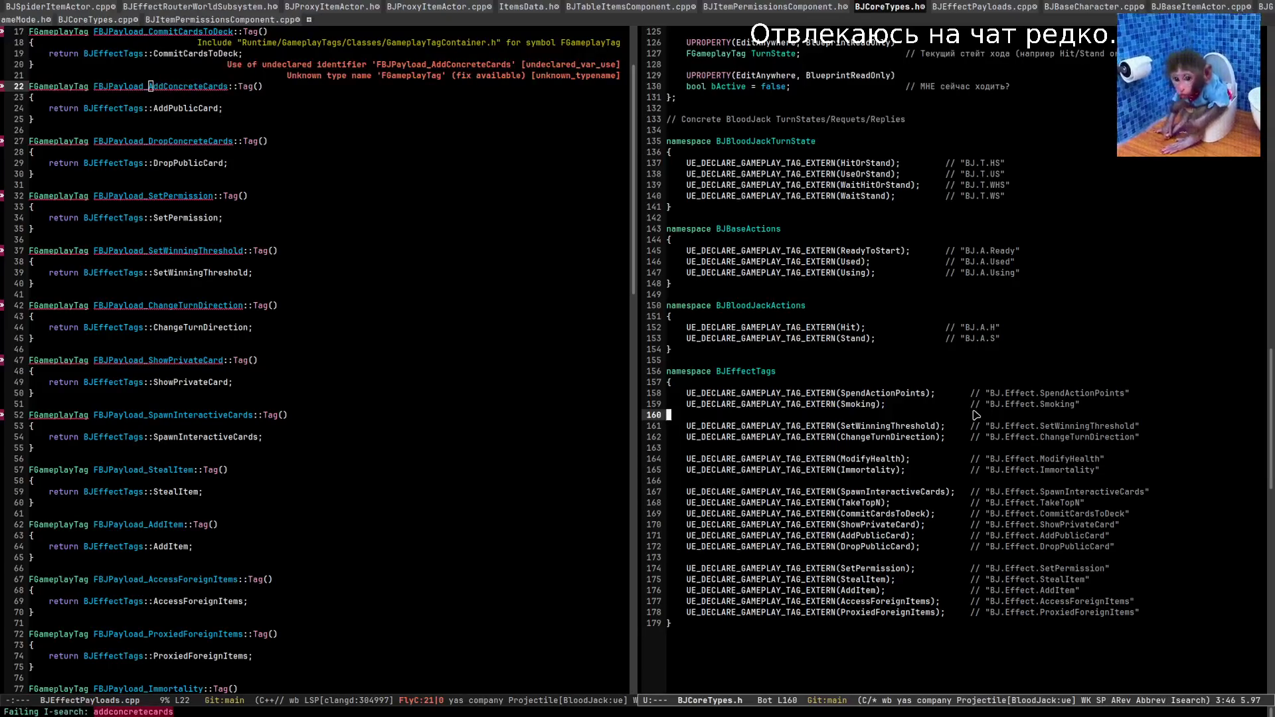
{"action": "key", "text": "ctrl+s"}
{"action": "key", "text": "ctrl+g"}
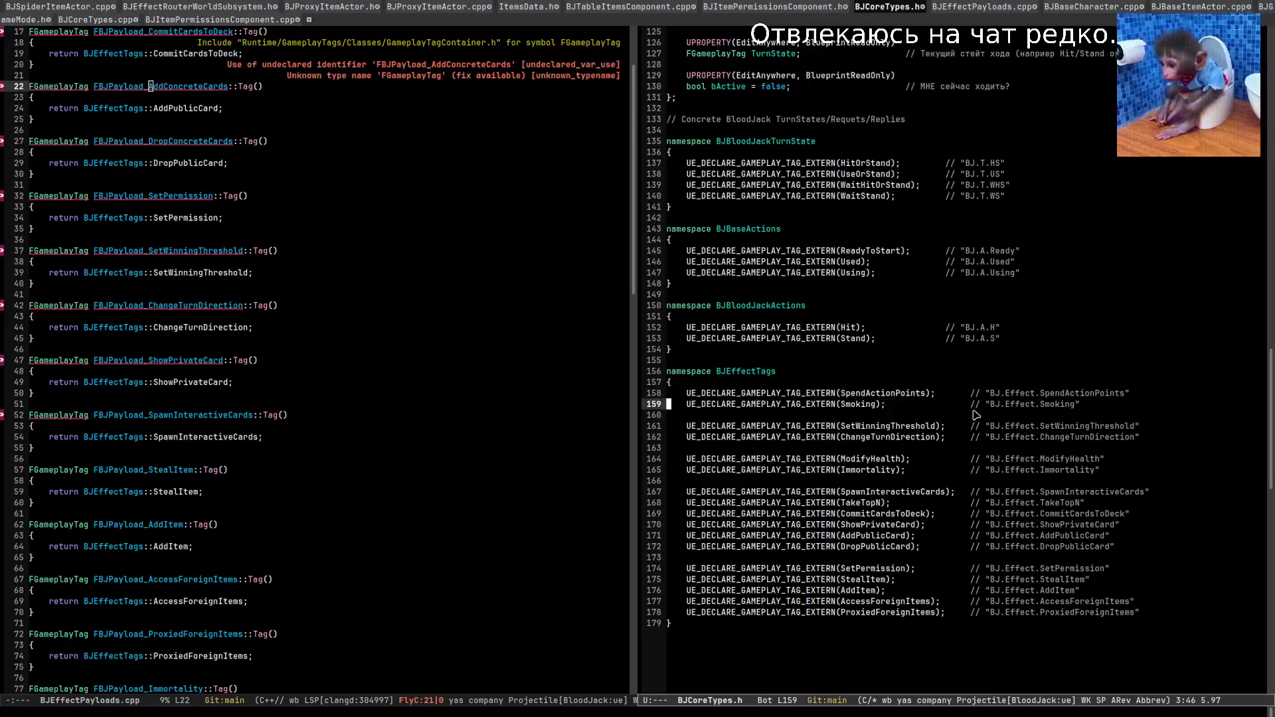
{"action": "key", "text": "Down"}
{"action": "key", "text": "Down"}
{"action": "key", "text": "Down"}
{"action": "key", "text": "alt+m"}
{"action": "key", "text": "ctrl+c"}
{"action": "key", "text": "p"}
{"action": "key", "text": "a"}
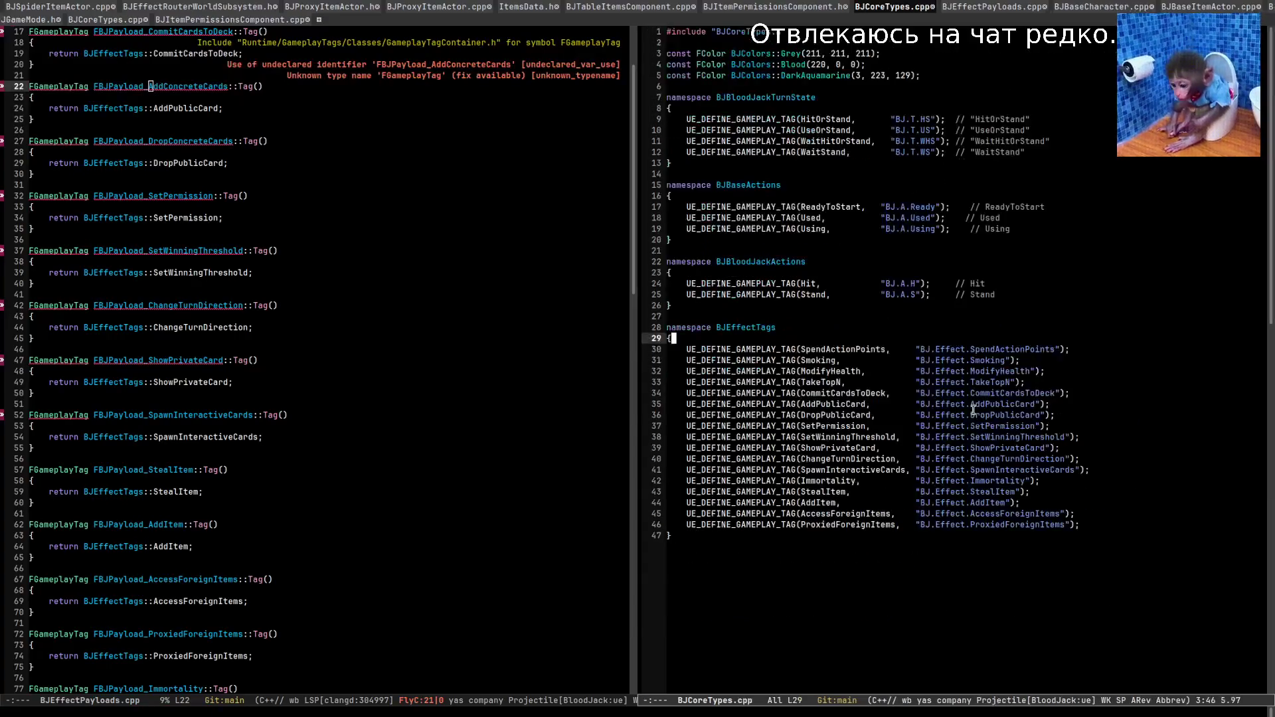
{"action": "key", "text": "ctrl+s"}
{"action": "type", "text": "add"}
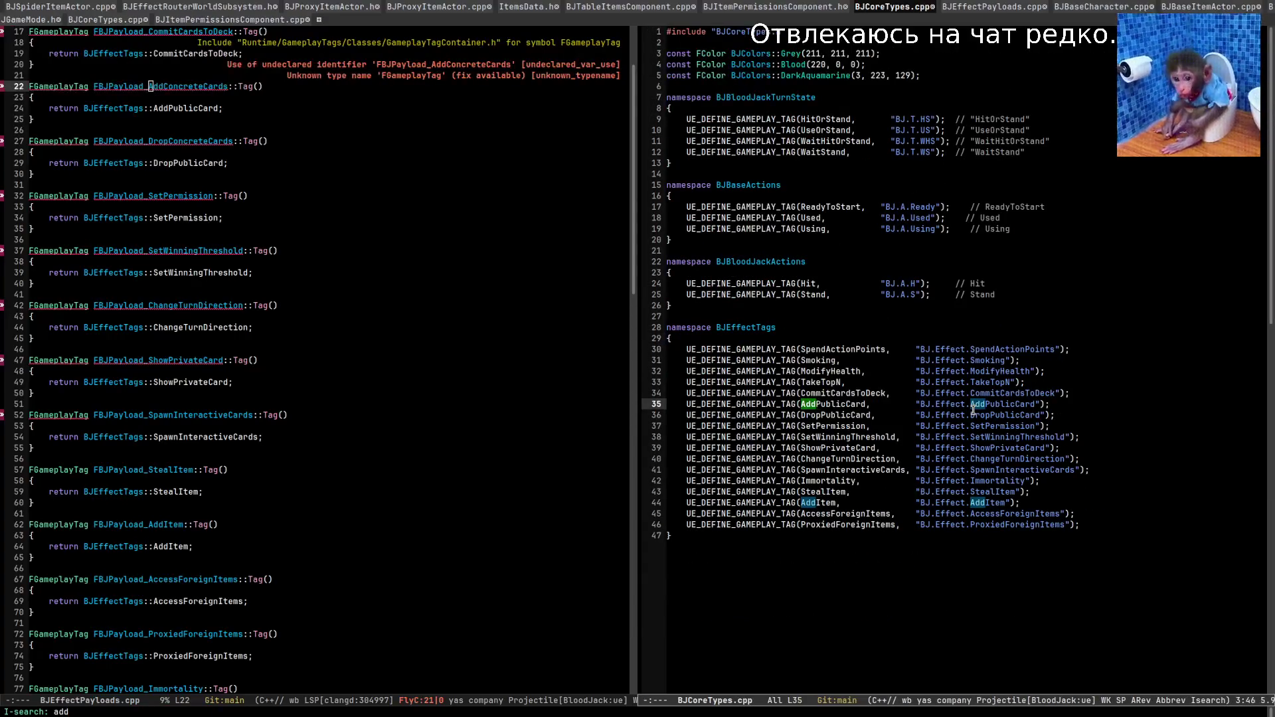
{"action": "key", "text": "Down"}
{"action": "key", "text": "Down"}
{"action": "key", "text": "Down"}
Open BJEffectPayloads.h to inspect the SpendActionPoints struct, then switch to Visual Studio Code.
{"action": "key", "text": "ctrl+x"}
{"action": "key", "text": "o"}
{"action": "key", "text": "ctrl+c"}
{"action": "key", "text": "p"}
{"action": "key", "text": "a"}
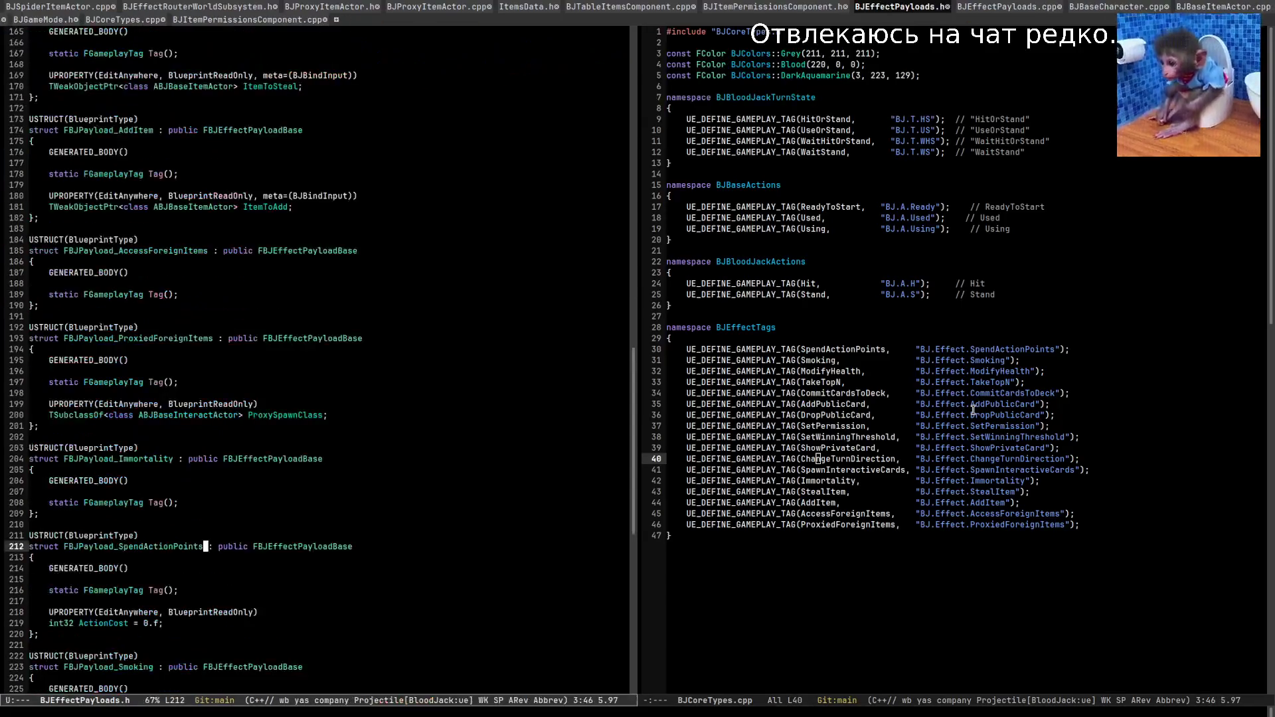
{"action": "key", "text": "Down"}
{"action": "key", "text": "Down"}
{"action": "key", "text": "Down"}
{"action": "key", "text": "Down"}
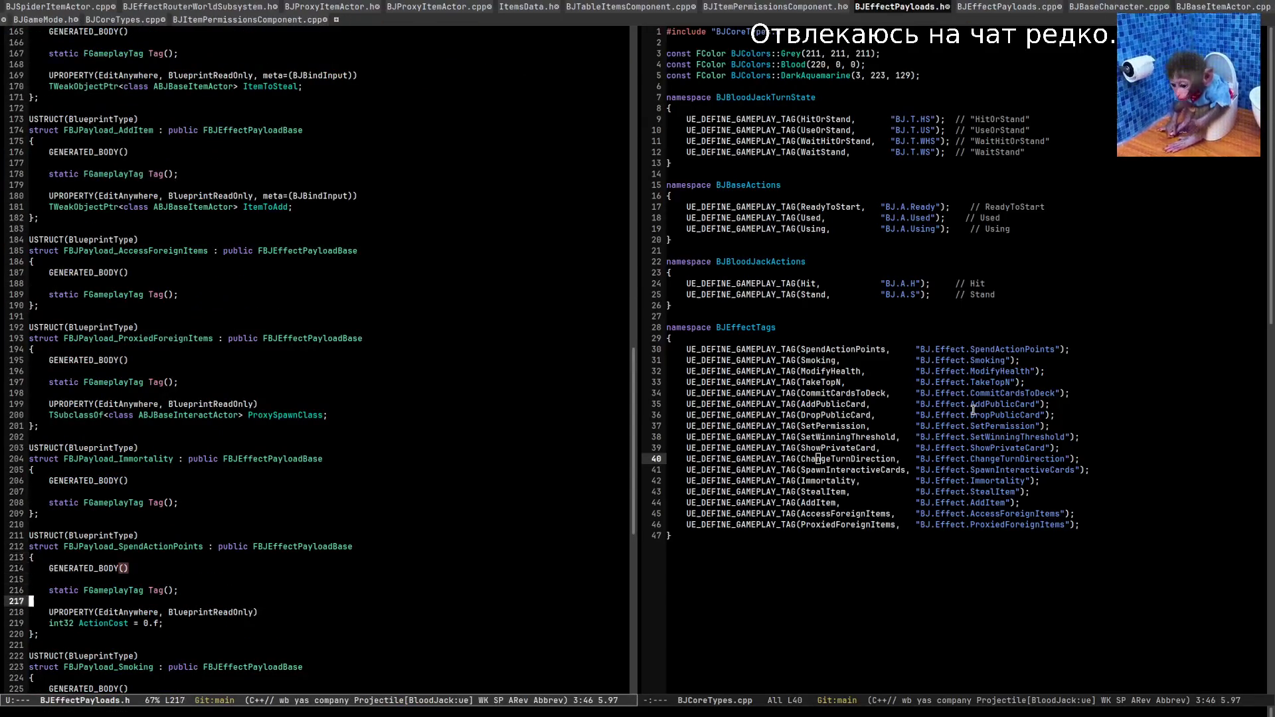
{"action": "key", "text": "Up"}
{"action": "key", "text": "Up"}
{"action": "key", "text": "Up"}
{"action": "key", "text": "ctrl+e"}
{"action": "key", "text": "alt+Tab"}
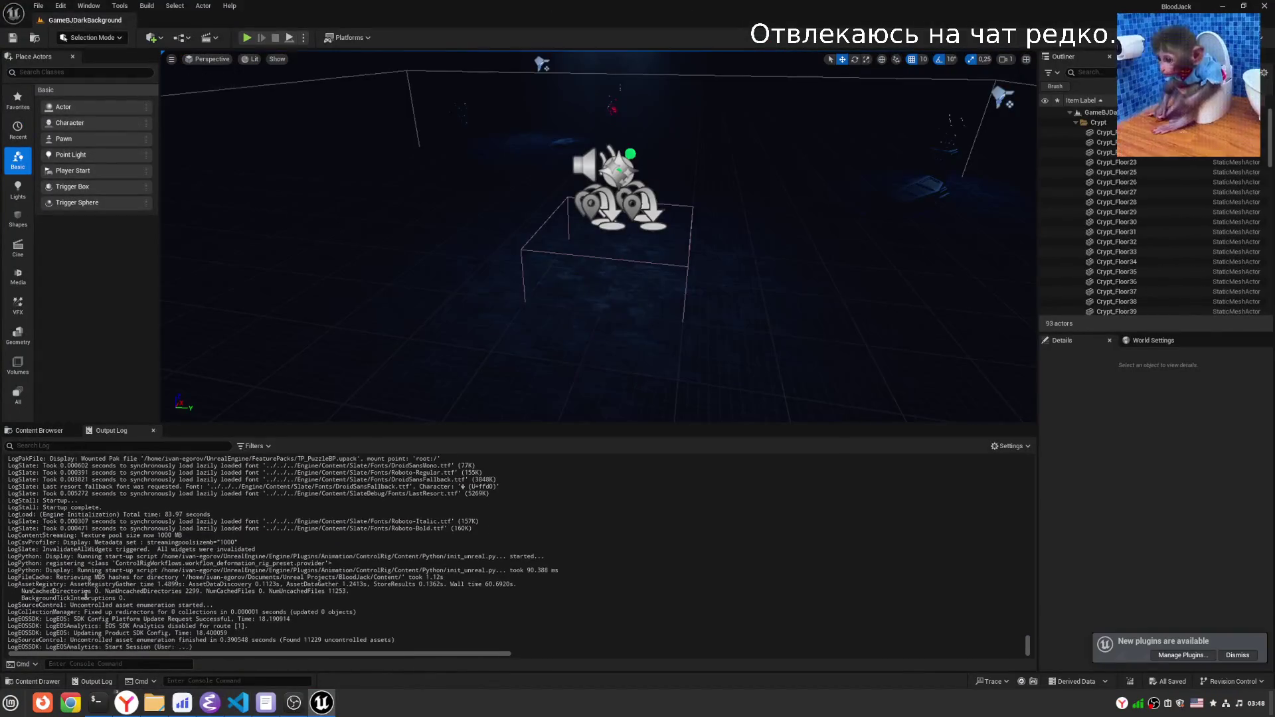
Clear the Output Log and bring up the Content Browser's top-level Content folder, showing BP_Actors and Colorama.
{"action": "right_click", "coordinate": [357, 510]}
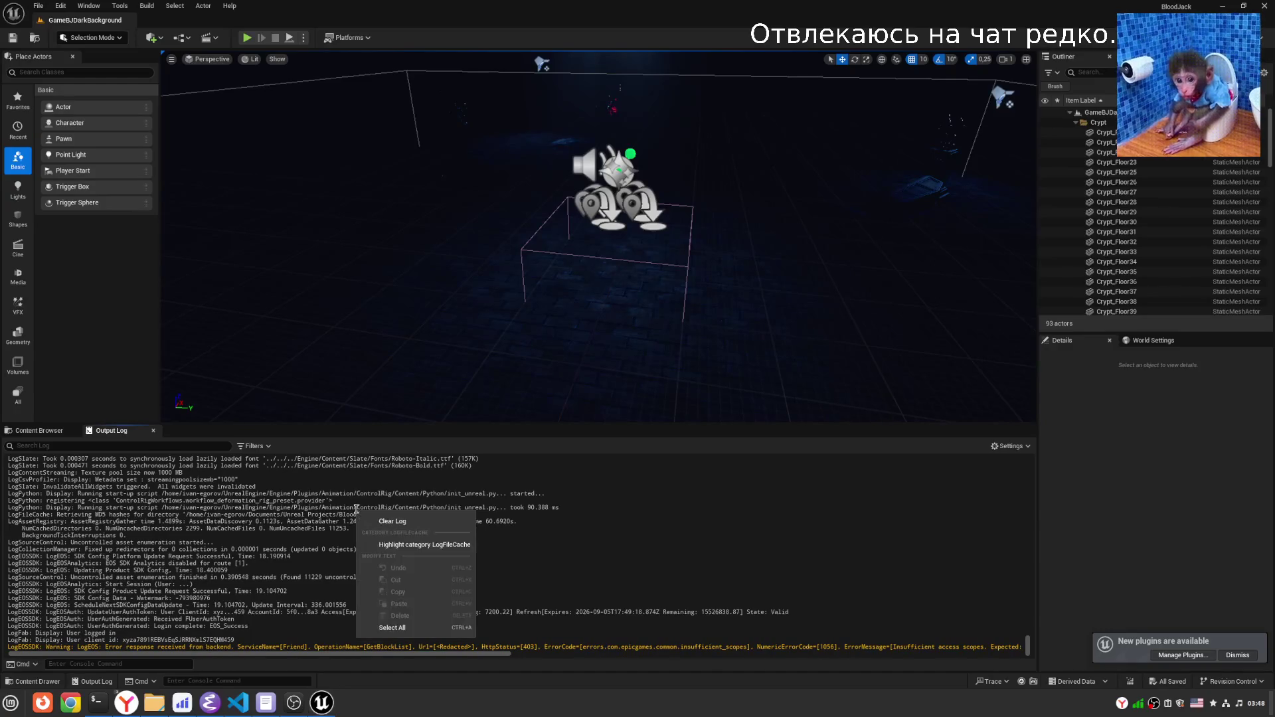
{"action": "left_click", "coordinate": [373, 517]}
{"action": "left_click", "coordinate": [49, 433]}
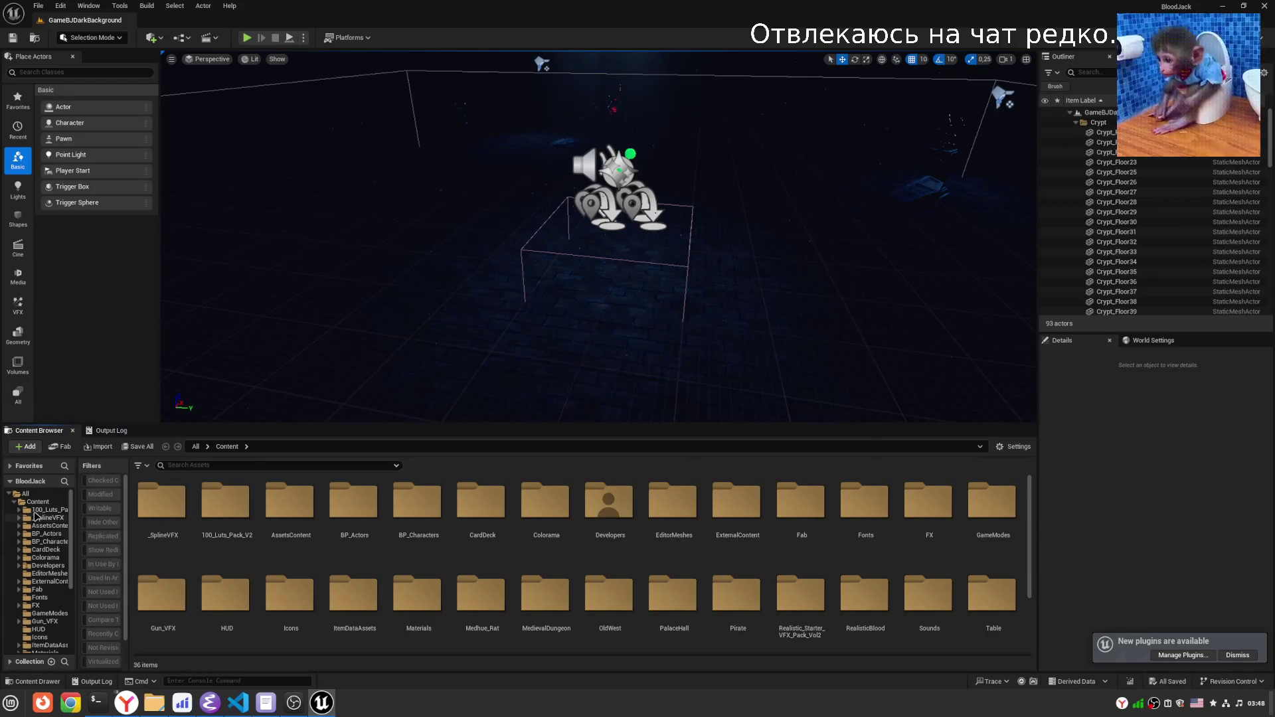